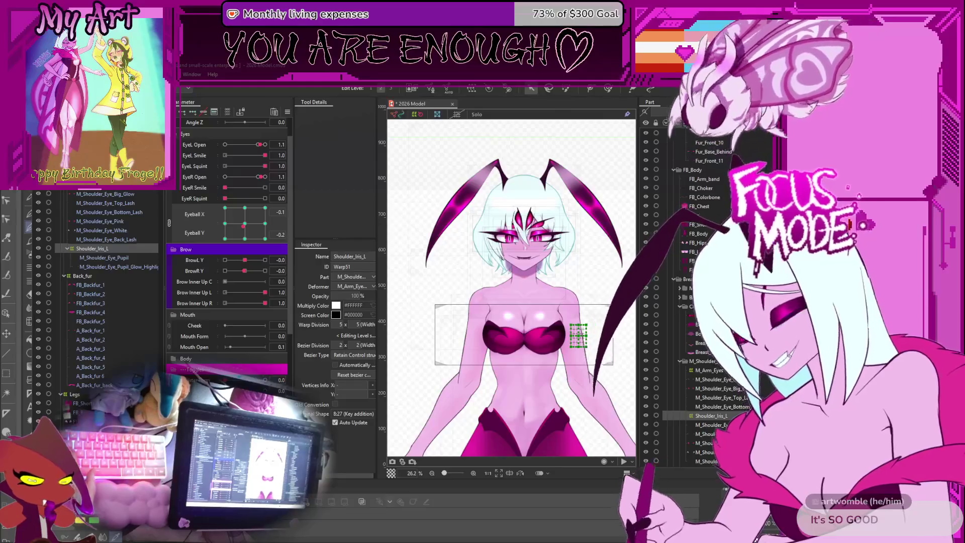
# Save the 2026 Model and set Monster Form to 1.0 for the fanged pink-bodysuit form.
pyautogui.scroll(2, 511, 287)
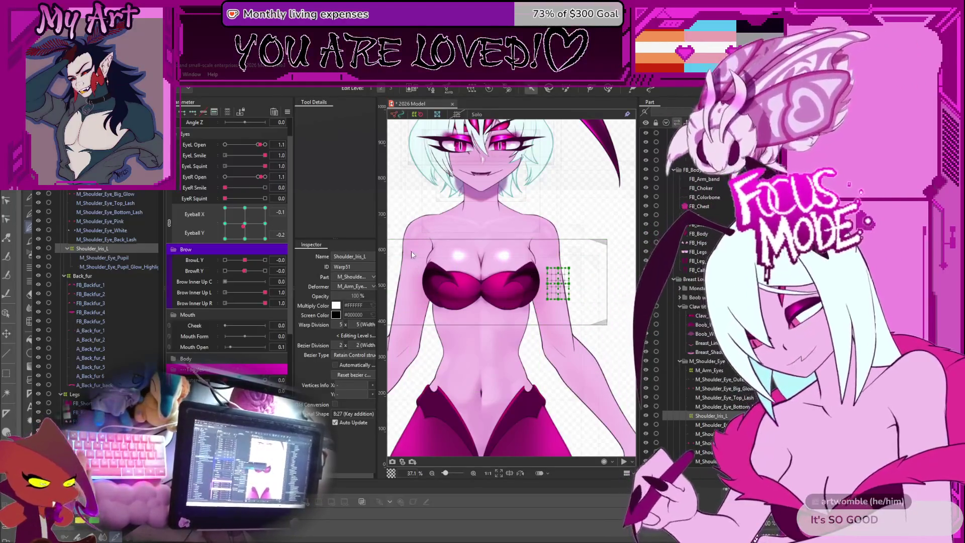
pyautogui.hotkey('ctrl', 's')
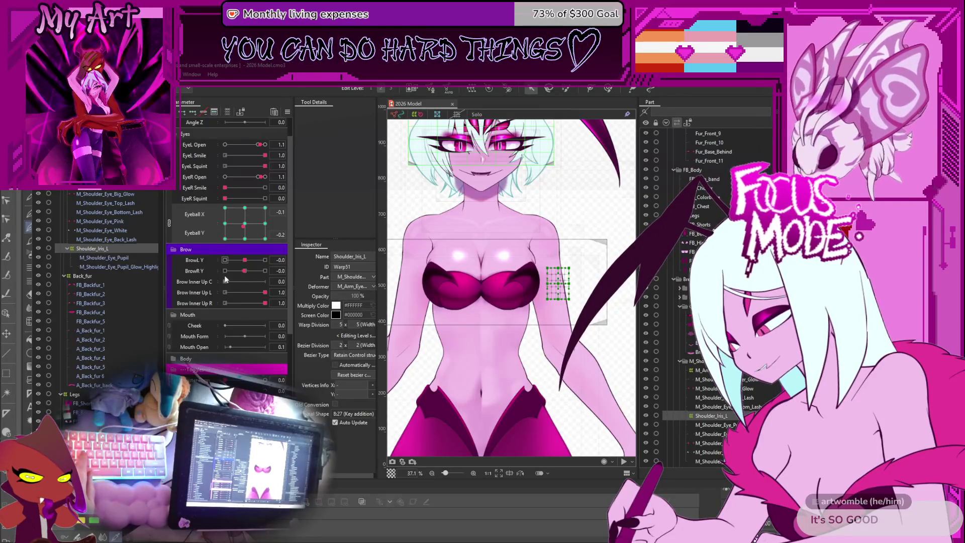
pyautogui.scroll(-3, 240, 329)
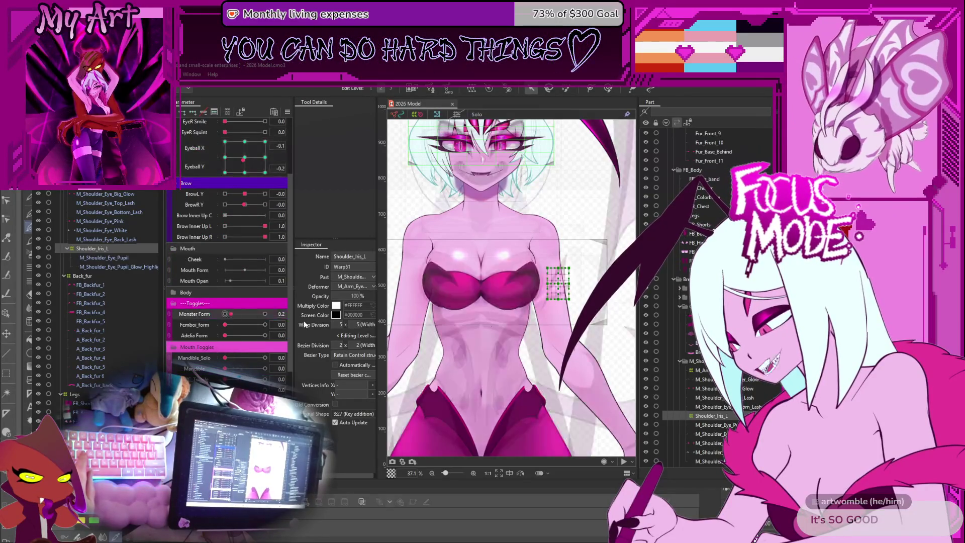
pyautogui.moveTo(225, 314); pyautogui.dragTo(265, 314)
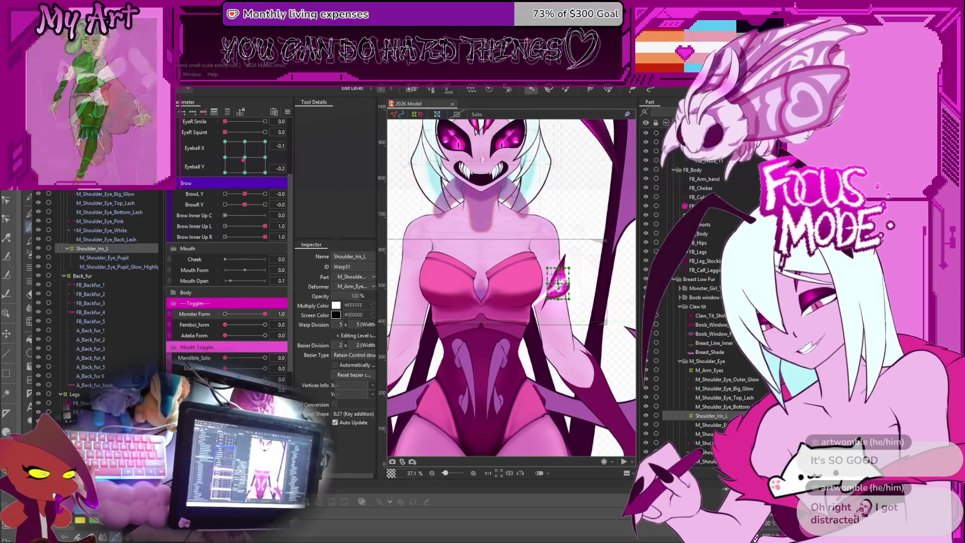
# Raise Eyeball X to test the shoulder-eye warp mesh, then switch to Clip Studio Paint.
pyautogui.scroll(6, 594, 319)
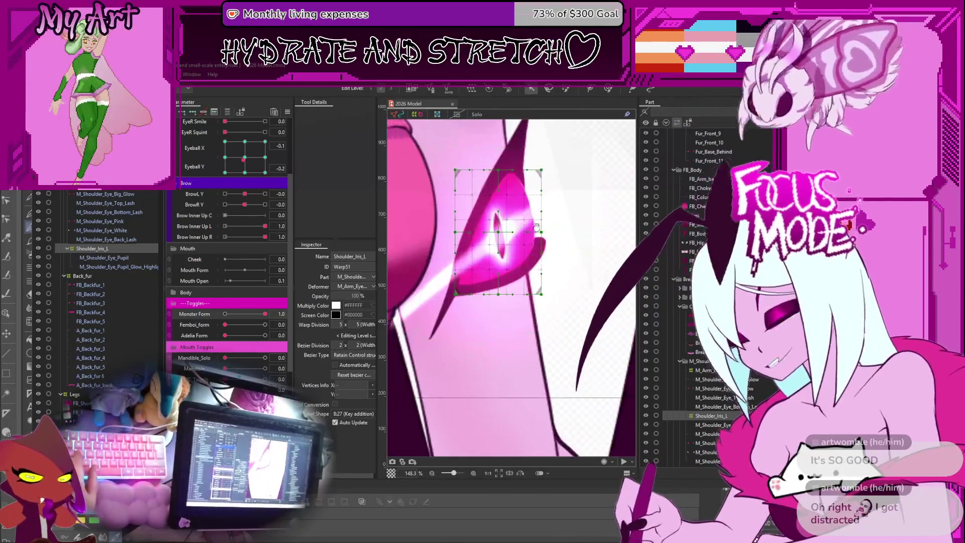
pyautogui.moveTo(566, 293)
pyautogui.mouseDown()
pyautogui.moveTo(566, 335)
pyautogui.moveTo(568, 247)
pyautogui.mouseUp()
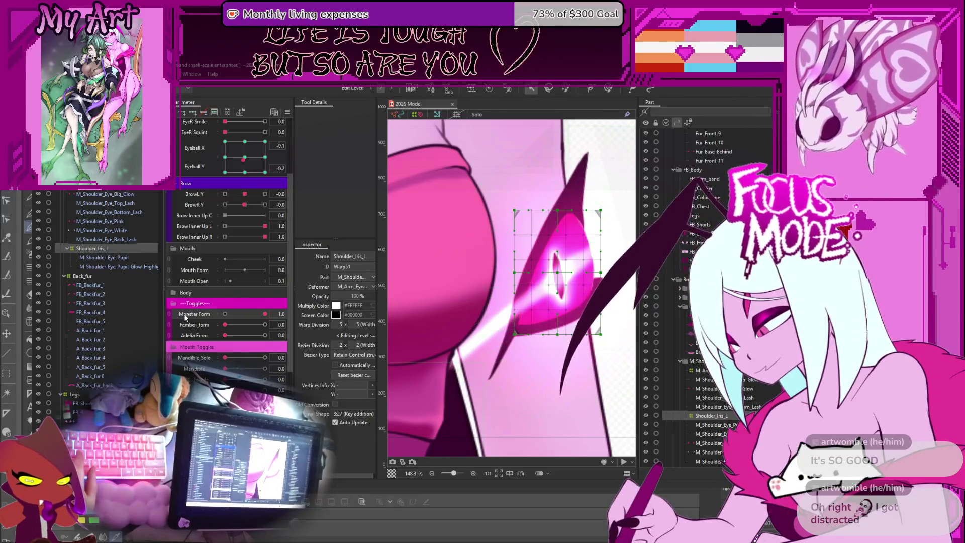
pyautogui.moveTo(248, 170)
pyautogui.mouseDown()
pyautogui.moveTo(244, 134)
pyautogui.moveTo(261, 119)
pyautogui.moveTo(248, 120)
pyautogui.mouseUp()
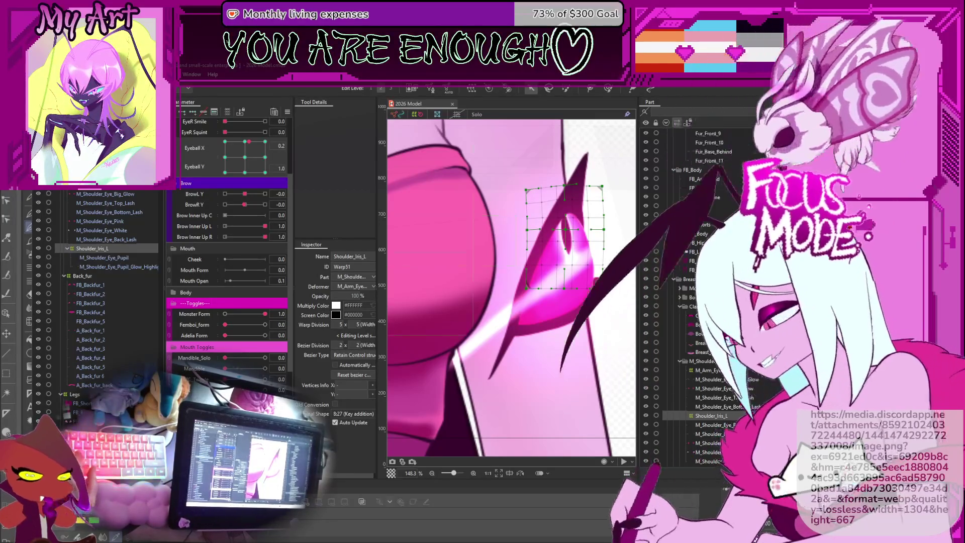
pyautogui.hotkey('alt', 'Tab')
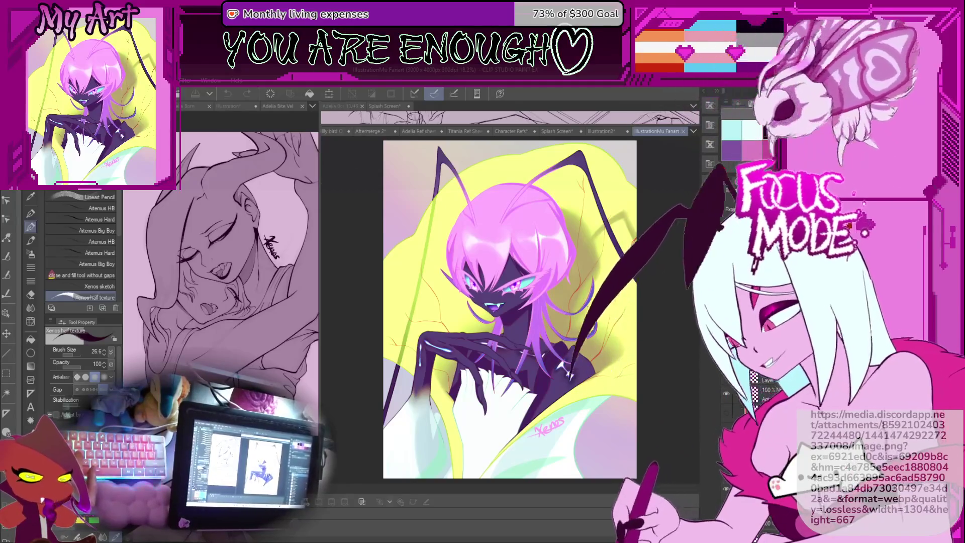
# Paste the copied emote image as a new Illustration3 canvas, resizing the panes around it.
pyautogui.moveTo(321, 206)
pyautogui.mouseDown()
pyautogui.moveTo(513, 206)
pyautogui.moveTo(397, 206)
pyautogui.mouseUp()
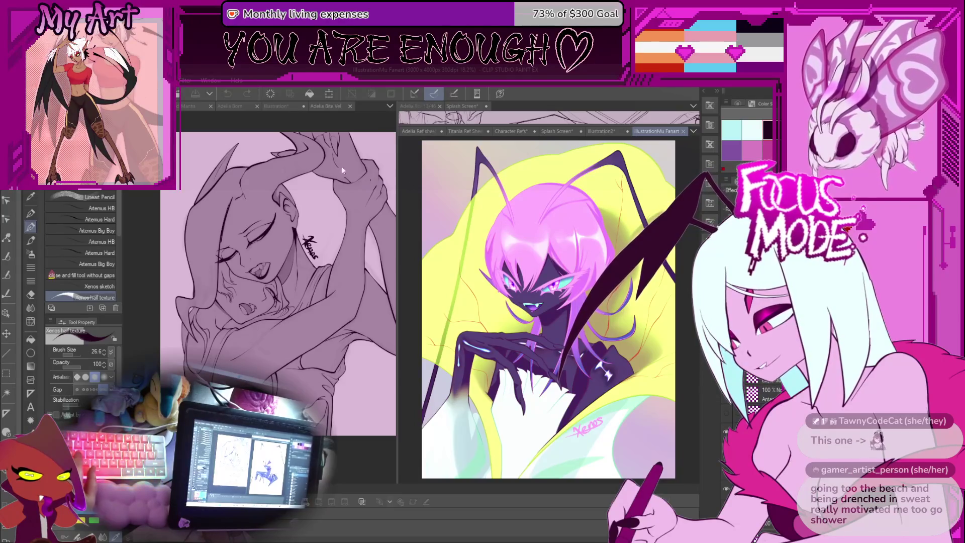
pyautogui.hotkey('ctrl', 'shift', 'v')
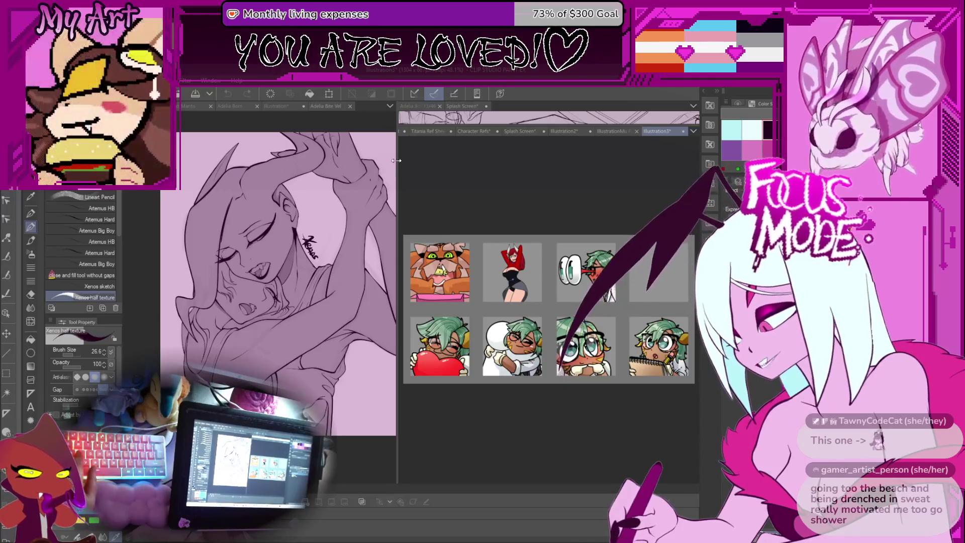
pyautogui.moveTo(397, 161); pyautogui.dragTo(274, 161)
# Pan and zoom the emote sheet to see its top and the tiger emote column.
pyautogui.scroll(4, 488, 312)
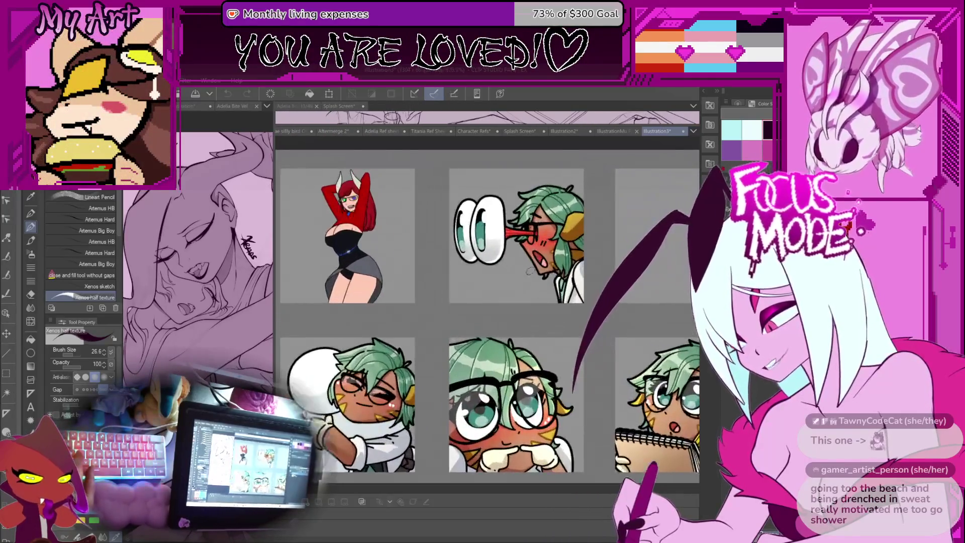
pyautogui.moveTo(529, 239); pyautogui.dragTo(522, 288)
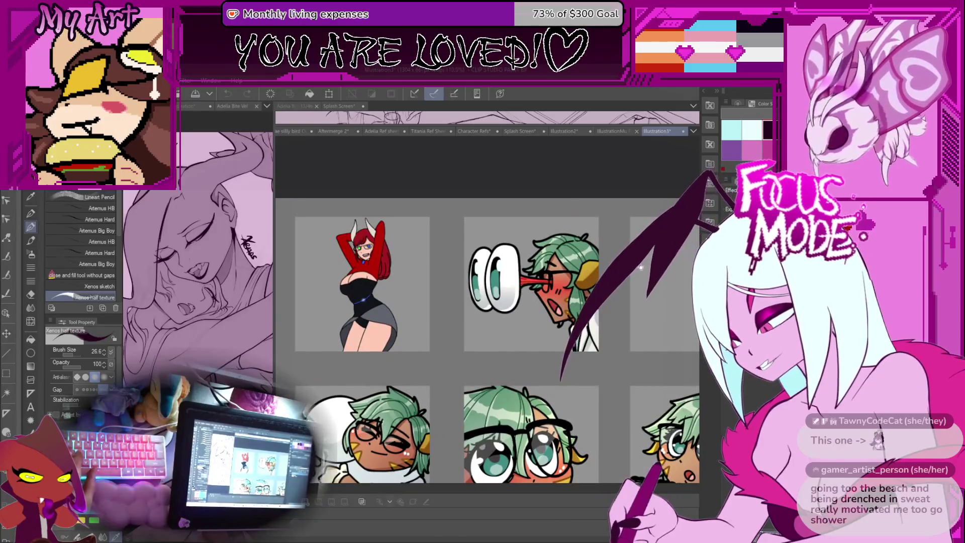
pyautogui.moveTo(443, 290)
pyautogui.mouseDown()
pyautogui.moveTo(531, 317)
pyautogui.moveTo(534, 292)
pyautogui.mouseUp()
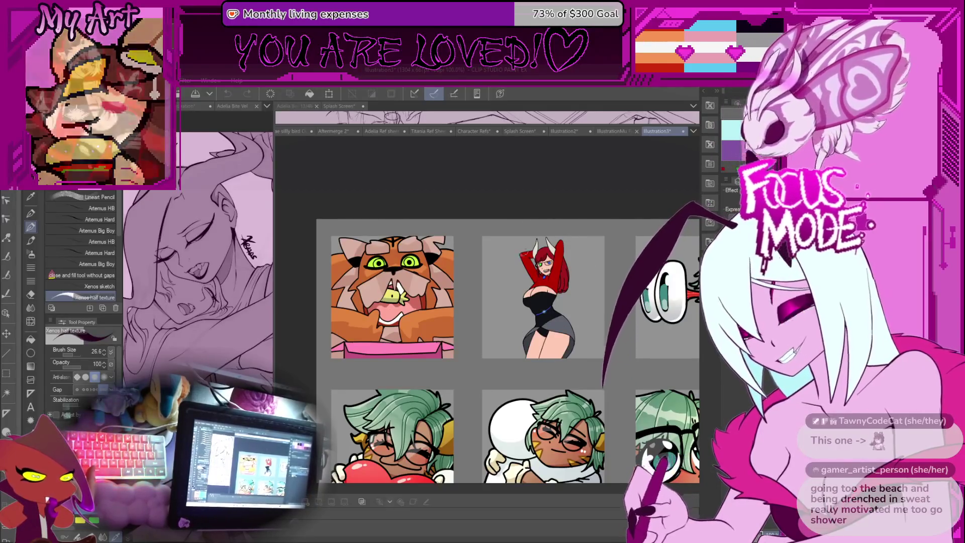
pyautogui.moveTo(540, 279); pyautogui.dragTo(535, 243)
pyautogui.moveTo(555, 362); pyautogui.dragTo(566, 369)
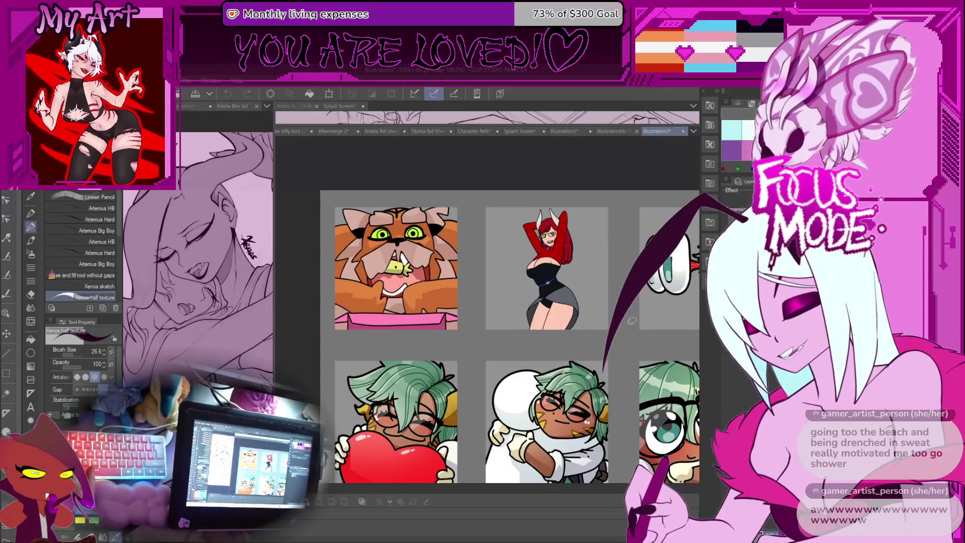
pyautogui.moveTo(406, 337)
pyautogui.mouseDown()
pyautogui.moveTo(395, 288)
pyautogui.moveTo(366, 294)
pyautogui.mouseUp()
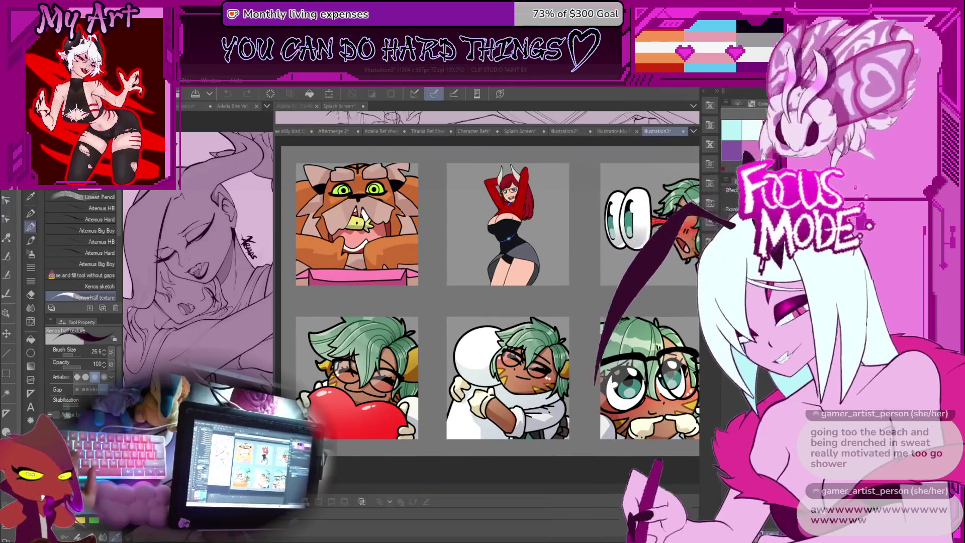
pyautogui.moveTo(428, 242)
pyautogui.mouseDown()
pyautogui.moveTo(443, 247)
pyautogui.moveTo(420, 236)
pyautogui.mouseUp()
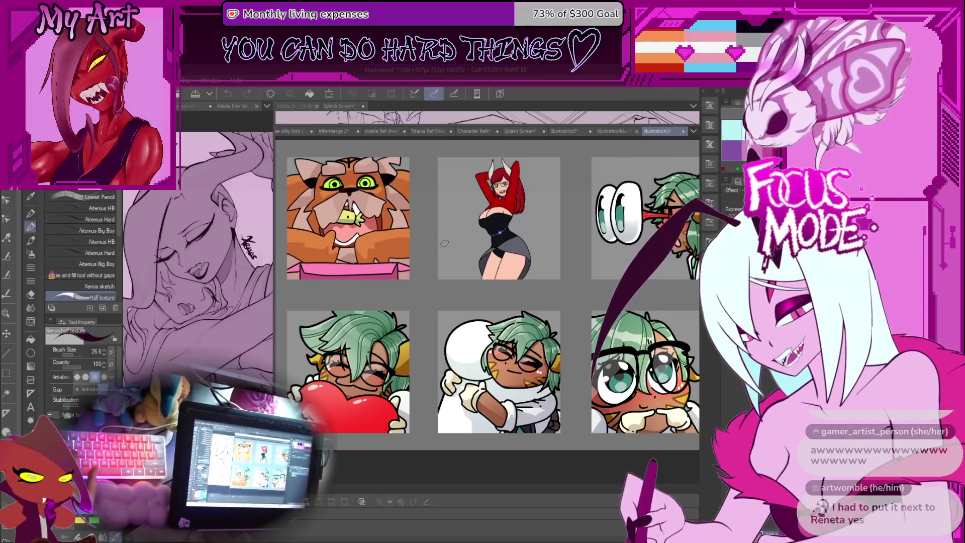
pyautogui.moveTo(453, 268); pyautogui.dragTo(466, 283)
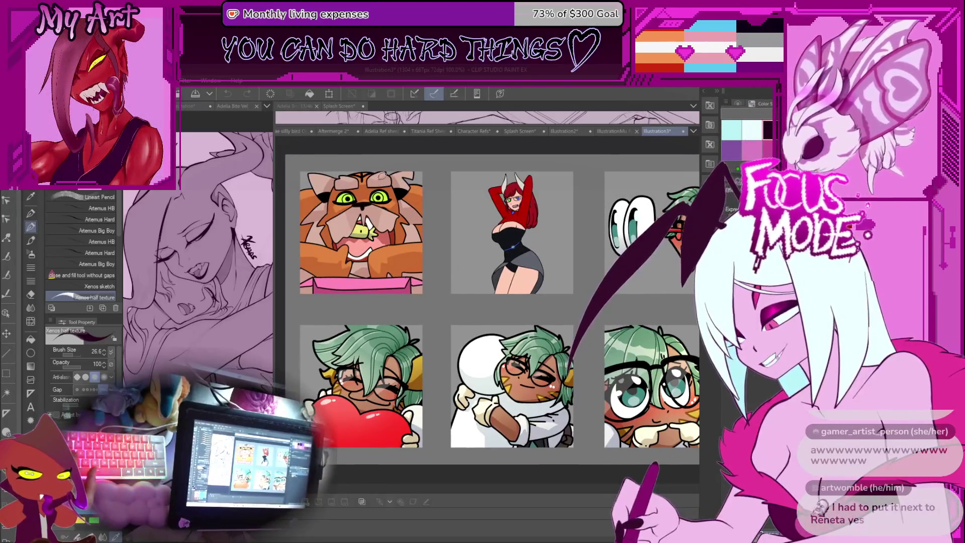
# Pan further across the emote grid to reveal its rightmost column.
pyautogui.scroll(-1, 577, 346)
pyautogui.moveTo(670, 373)
pyautogui.mouseDown()
pyautogui.moveTo(454, 358)
pyautogui.moveTo(668, 354)
pyautogui.mouseUp()
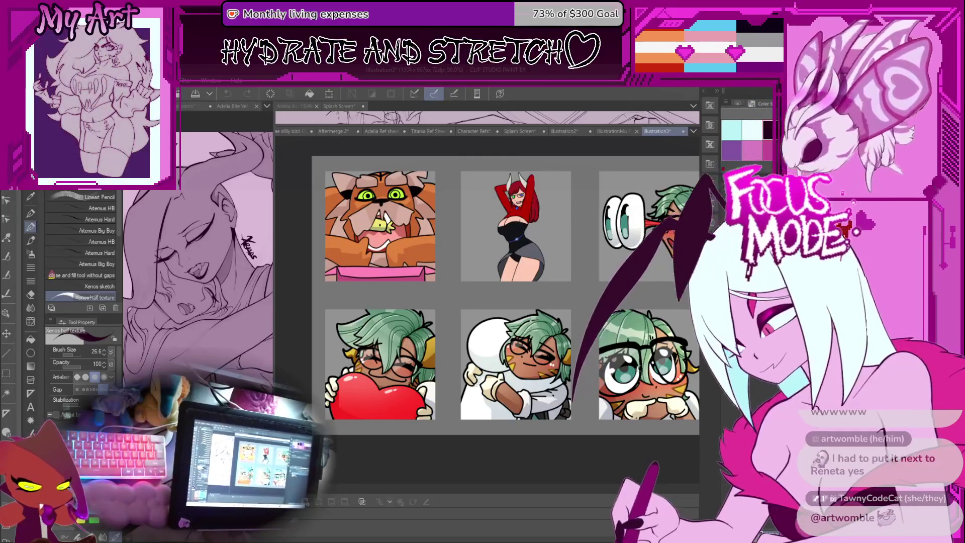
pyautogui.scroll(-2, 507, 415)
pyautogui.scroll(2, 594, 378)
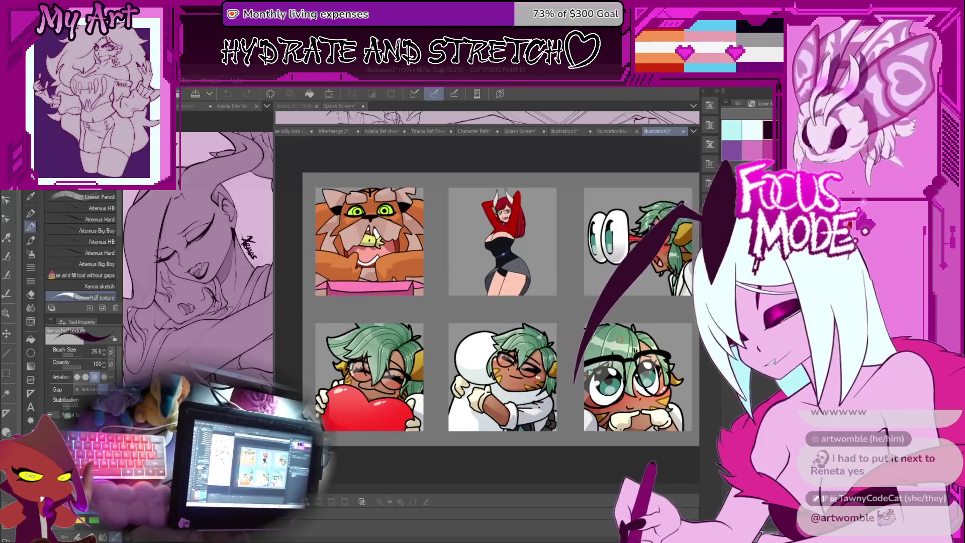
pyautogui.moveTo(496, 322); pyautogui.dragTo(565, 317)
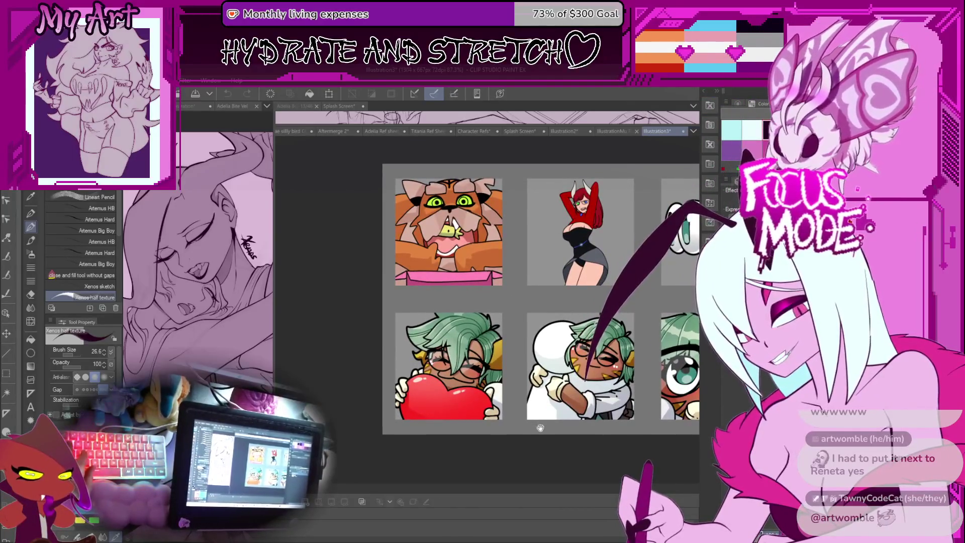
pyautogui.moveTo(602, 428)
pyautogui.mouseDown()
pyautogui.moveTo(395, 436)
pyautogui.moveTo(347, 422)
pyautogui.moveTo(372, 426)
pyautogui.moveTo(373, 447)
pyautogui.moveTo(439, 454)
pyautogui.mouseUp()
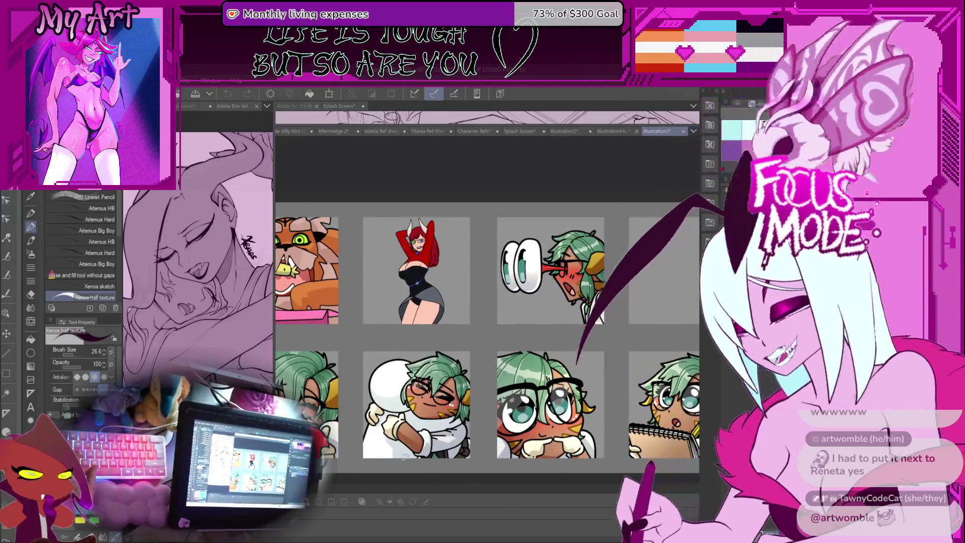
pyautogui.scroll(-2, 488, 337)
pyautogui.scroll(4, 488, 336)
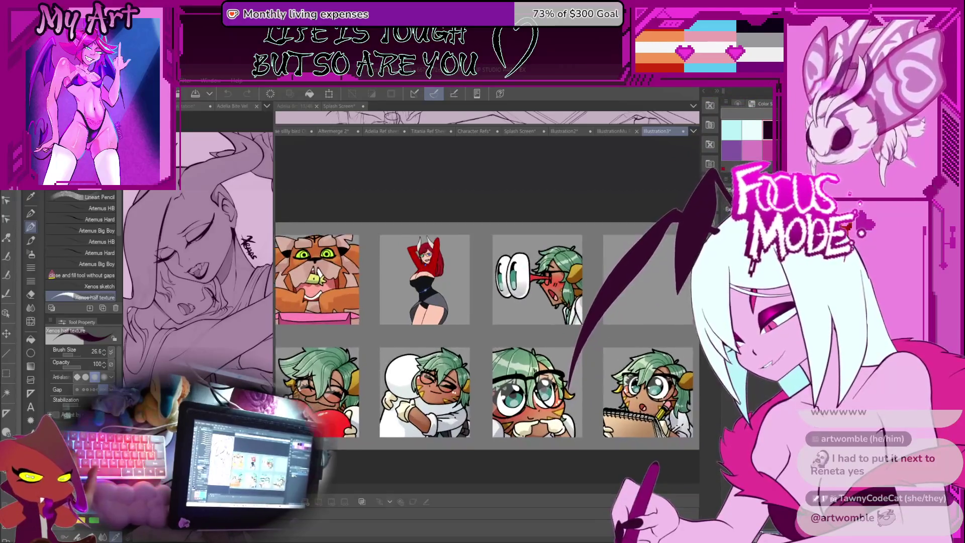
# Look over the emote sheet and the tiger emote, then close the Illustration3 canvas.
pyautogui.scroll(1, 539, 403)
pyautogui.moveTo(553, 370)
pyautogui.mouseDown()
pyautogui.moveTo(486, 302)
pyautogui.moveTo(536, 323)
pyautogui.mouseUp()
pyautogui.scroll(-1, 486, 300)
pyautogui.scroll(-1, 486, 302)
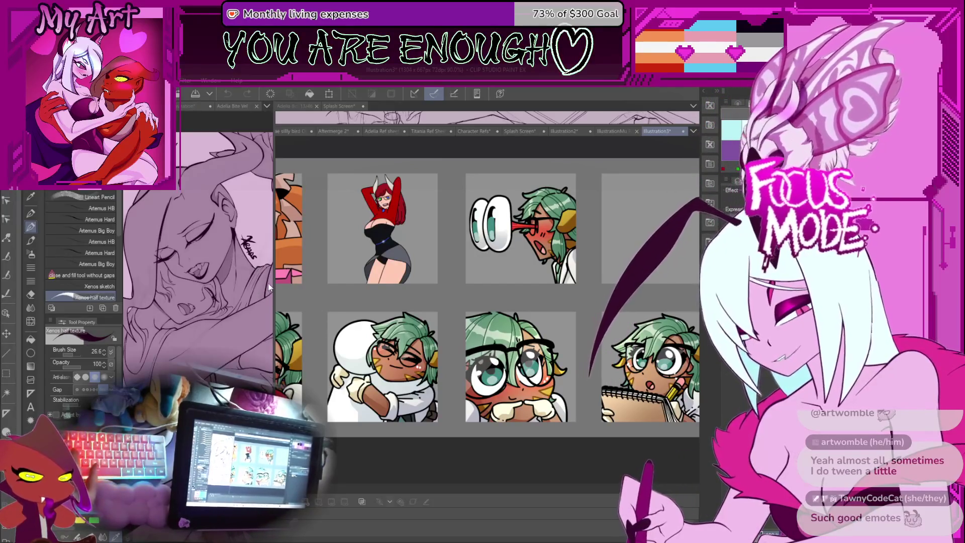
pyautogui.moveTo(456, 323)
pyautogui.mouseDown()
pyautogui.moveTo(591, 391)
pyautogui.moveTo(576, 356)
pyautogui.mouseUp()
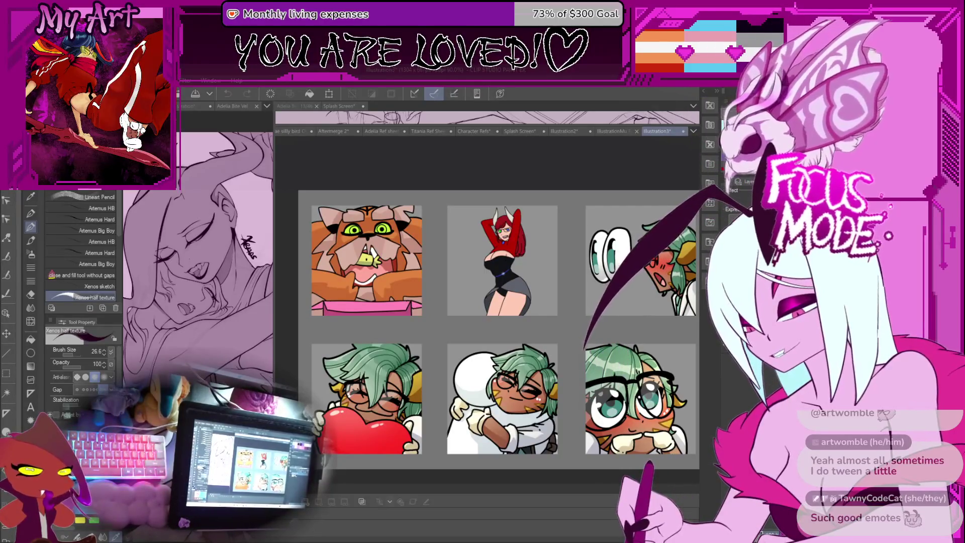
pyautogui.scroll(-2, 500, 259)
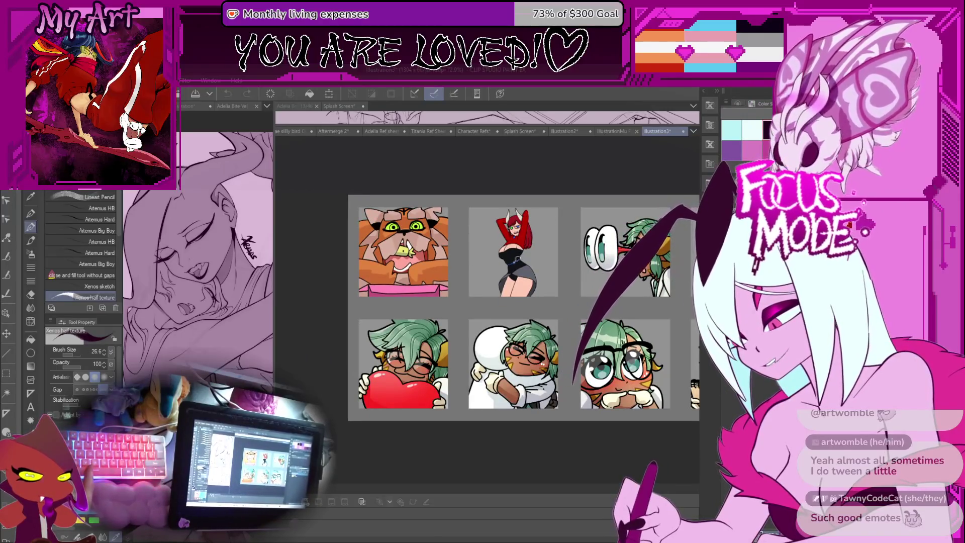
pyautogui.moveTo(592, 294)
pyautogui.mouseDown()
pyautogui.moveTo(473, 324)
pyautogui.moveTo(511, 341)
pyautogui.moveTo(553, 327)
pyautogui.moveTo(527, 327)
pyautogui.mouseUp()
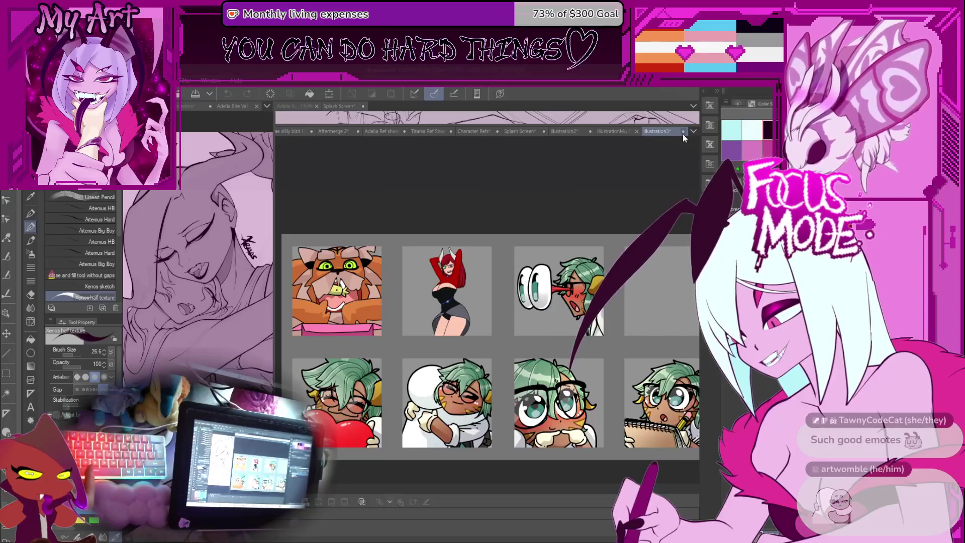
pyautogui.hotkey('ctrl', 'w')
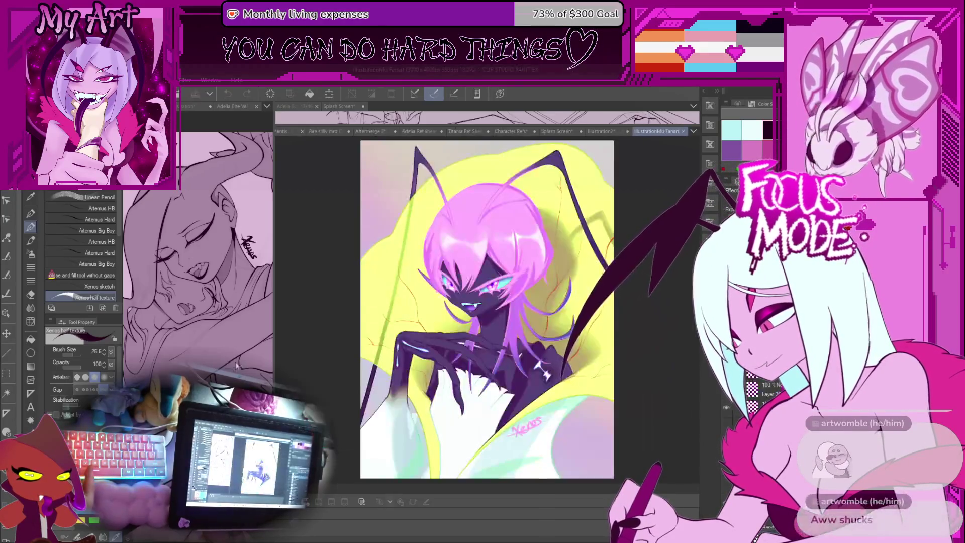
# Switch to the Splash Screen room sketch and reposition it in view.
pyautogui.click(574, 130)
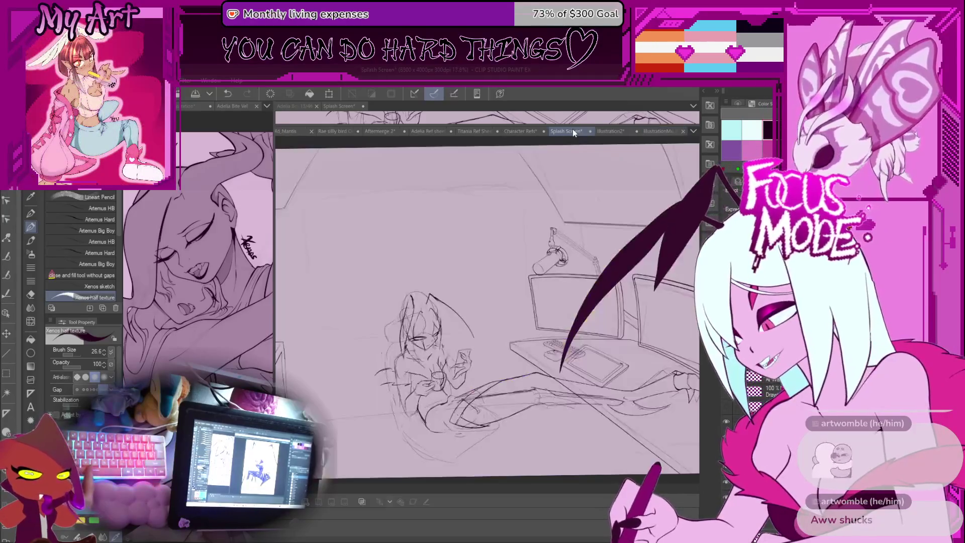
pyautogui.moveTo(432, 276)
pyautogui.mouseDown()
pyautogui.moveTo(481, 312)
pyautogui.moveTo(488, 249)
pyautogui.mouseUp()
pyautogui.hotkey('ctrl', 'v')
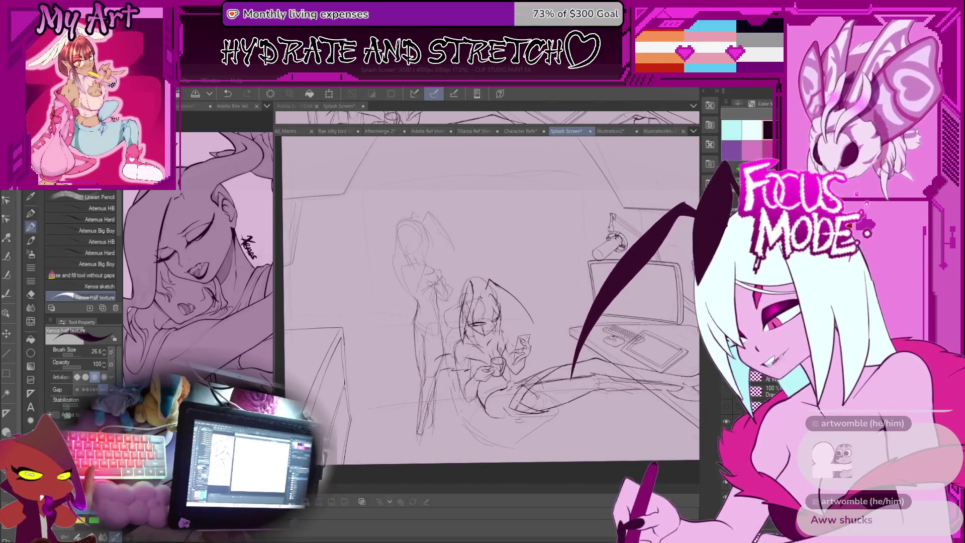
# Hide the standing figure layer and show the seated character on the chair, then return to Live2D.
pyautogui.click(721, 391)
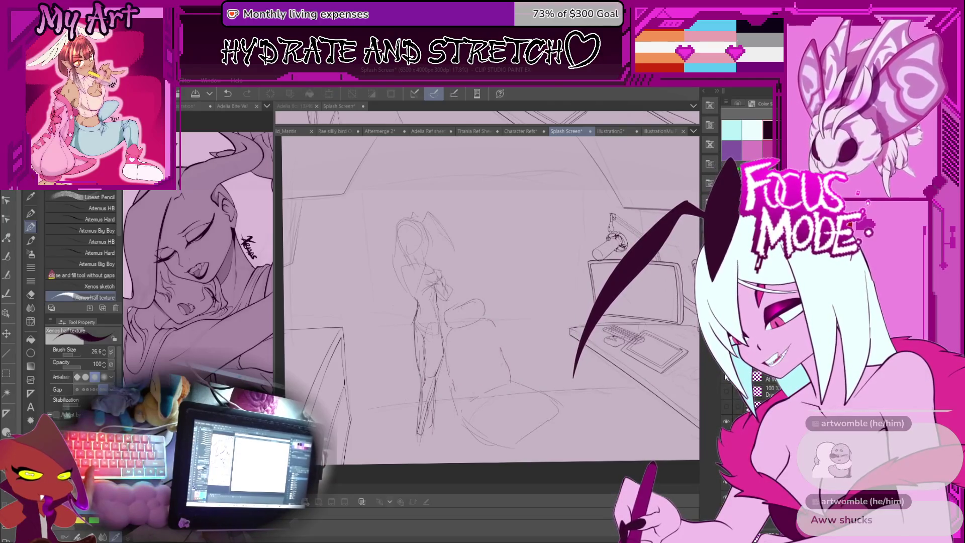
pyautogui.click(726, 378)
pyautogui.click(726, 392)
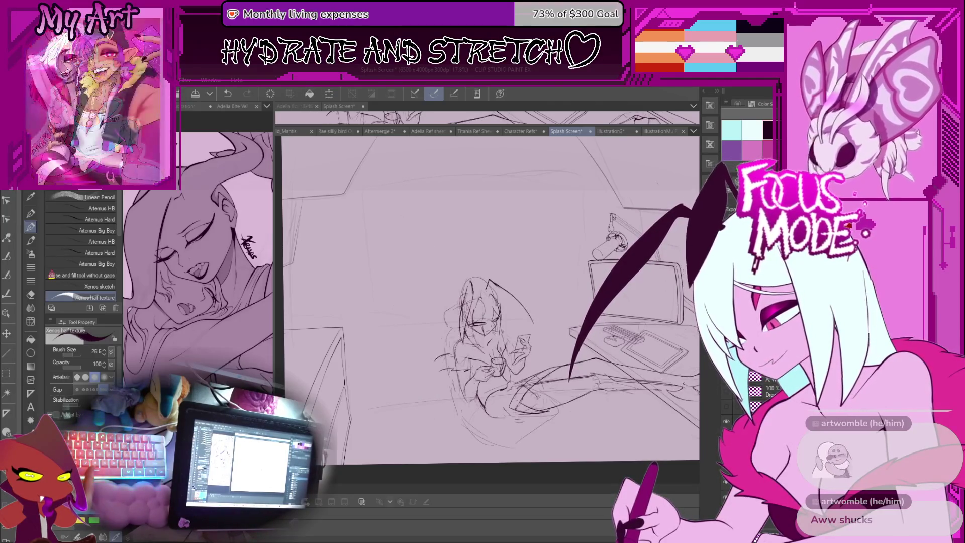
pyautogui.click(726, 392)
pyautogui.scroll(-2, 621, 307)
pyautogui.scroll(1, 621, 307)
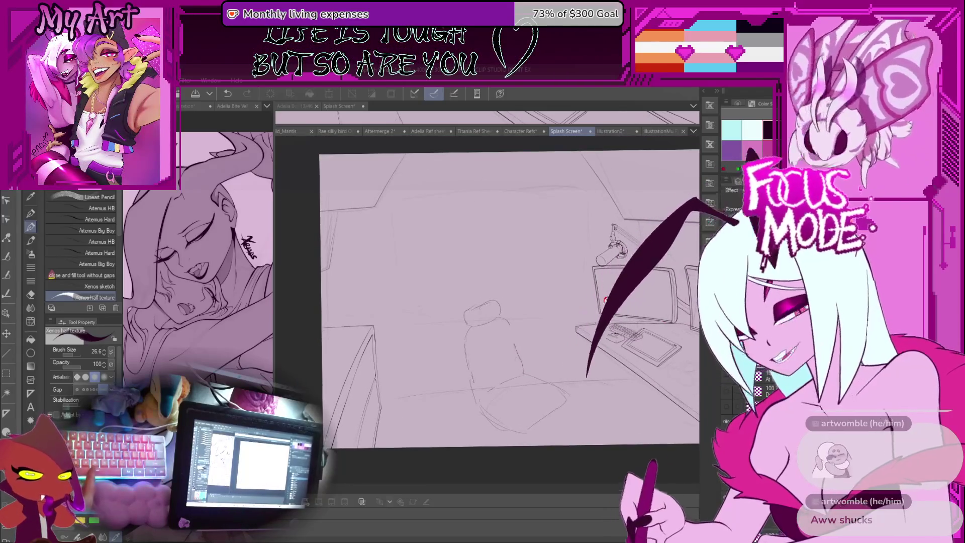
pyautogui.scroll(1, 588, 301)
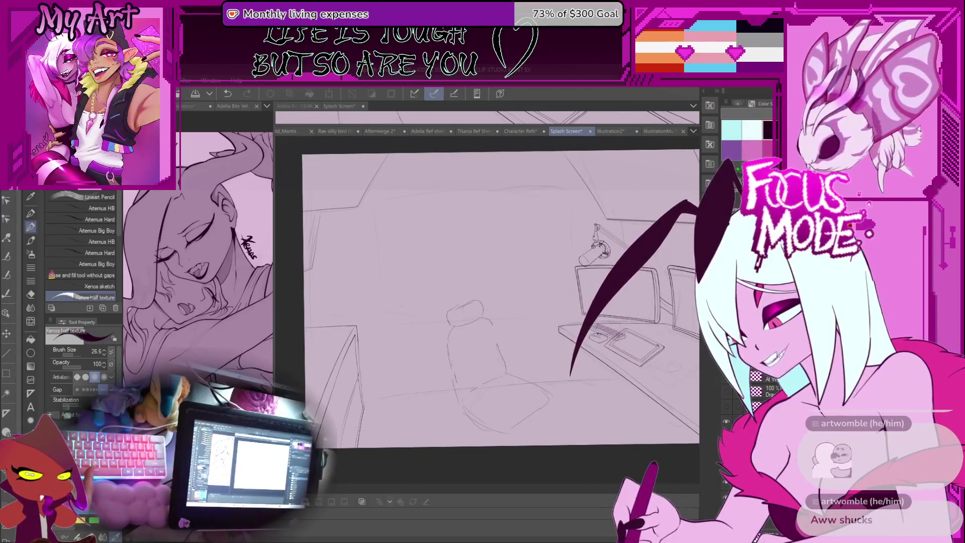
pyautogui.click(726, 392)
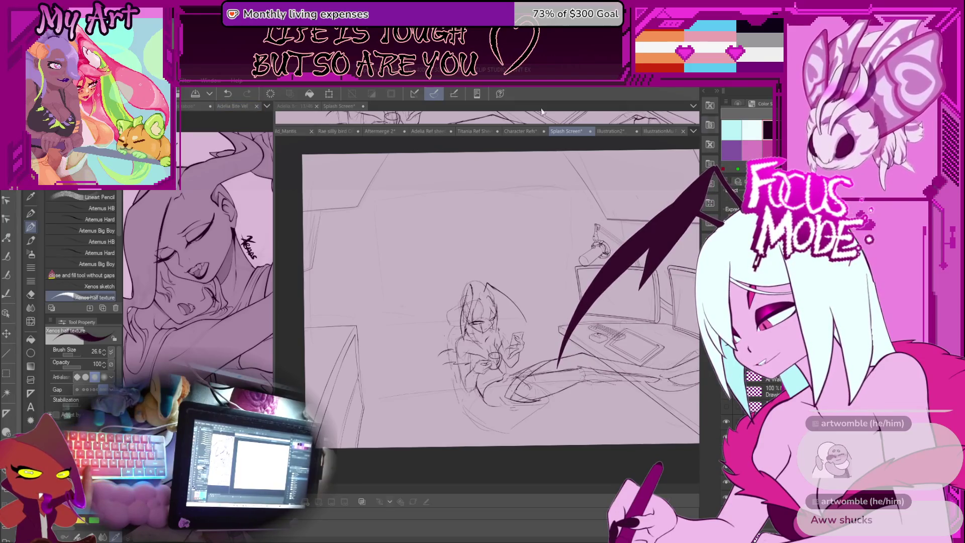
pyautogui.hotkey('alt', 'Tab')
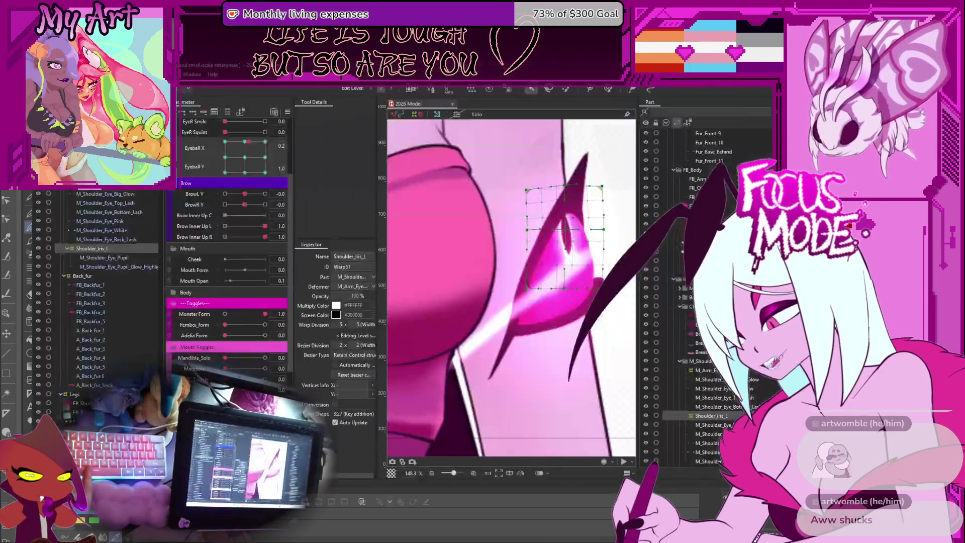
# Set the Eyeball X/Y look to the upper-right extreme and clear weight from the lower iris cells.
pyautogui.scroll(-3, 505, 321)
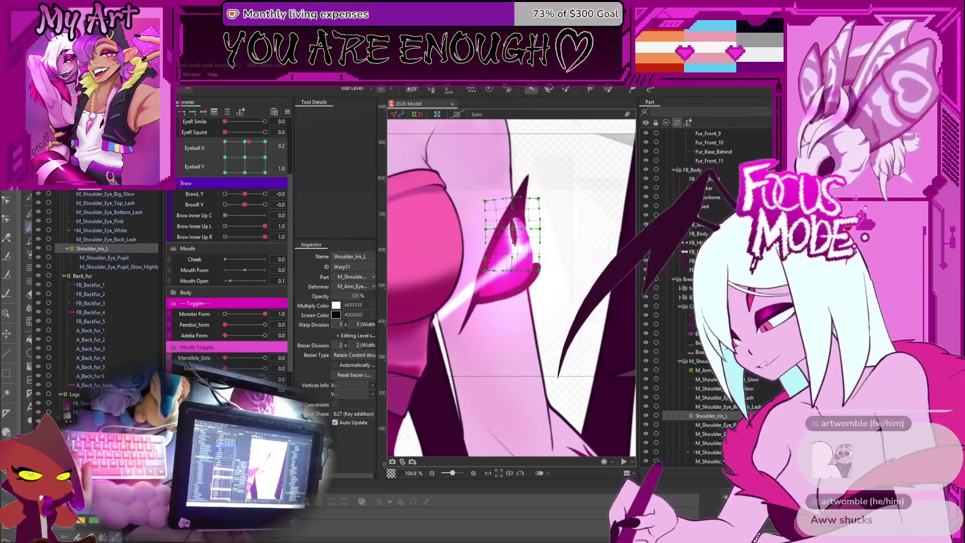
pyautogui.scroll(-5, 525, 405)
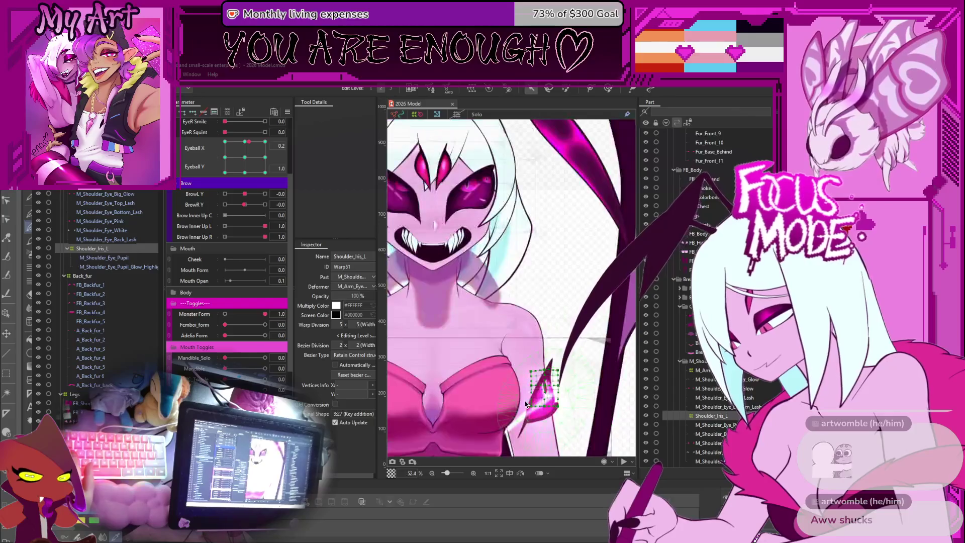
pyautogui.scroll(3, 526, 405)
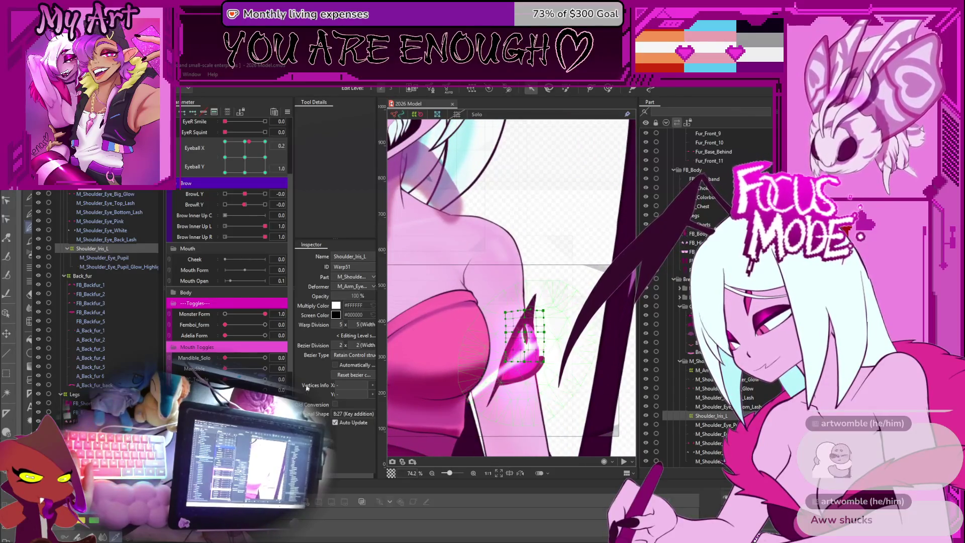
pyautogui.moveTo(425, 389); pyautogui.dragTo(397, 346)
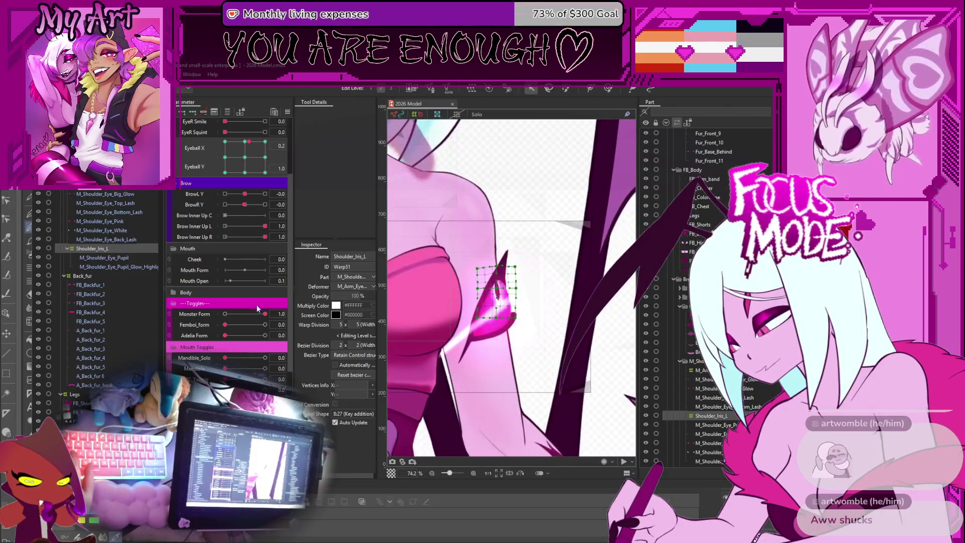
pyautogui.moveTo(258, 172)
pyautogui.mouseDown()
pyautogui.moveTo(264, 142)
pyautogui.moveTo(217, 194)
pyautogui.moveTo(197, 168)
pyautogui.moveTo(195, 189)
pyautogui.mouseUp()
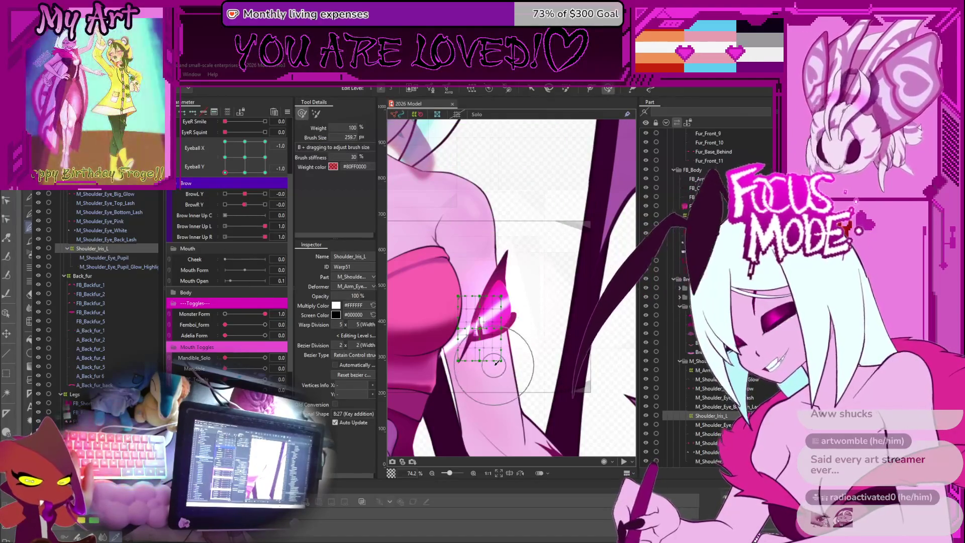
pyautogui.scroll(2, 486, 405)
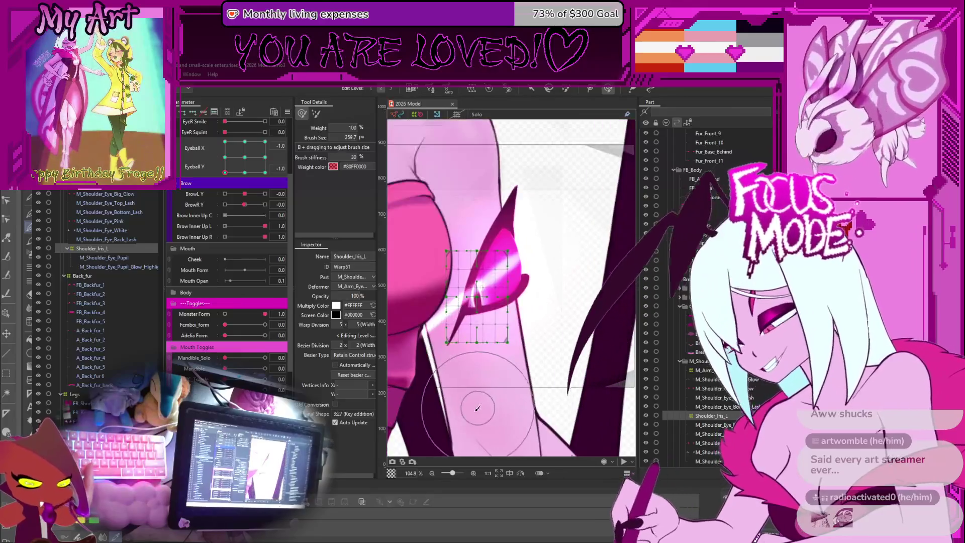
pyautogui.click(479, 362)
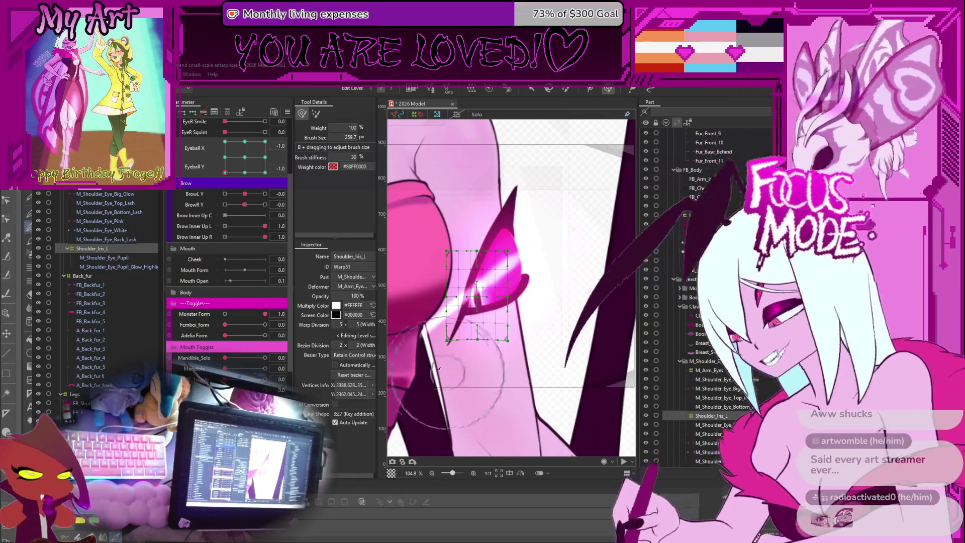
# Move the Shoulder_Iris_L warp down the shoulder and brush its upper points up-right.
pyautogui.moveTo(225, 173); pyautogui.dragTo(266, 199)
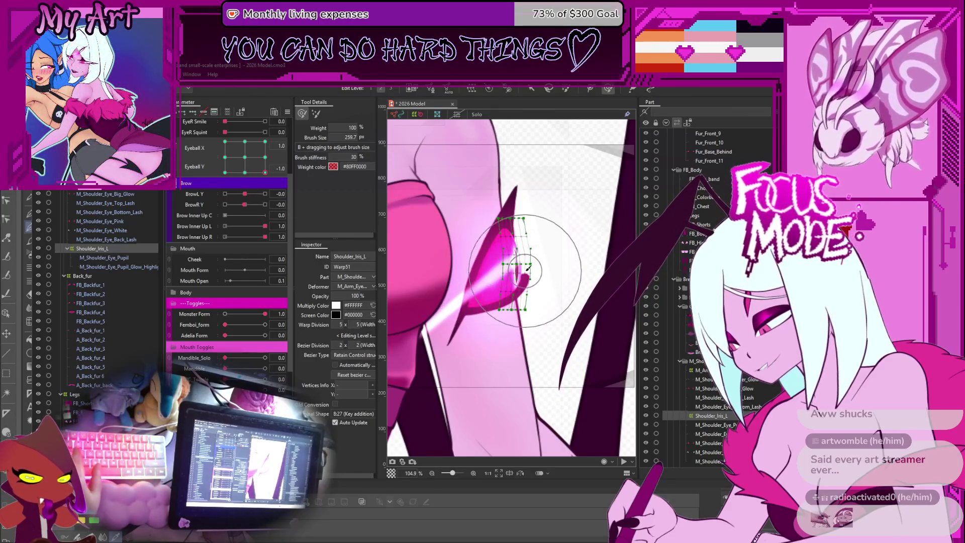
pyautogui.click(536, 89)
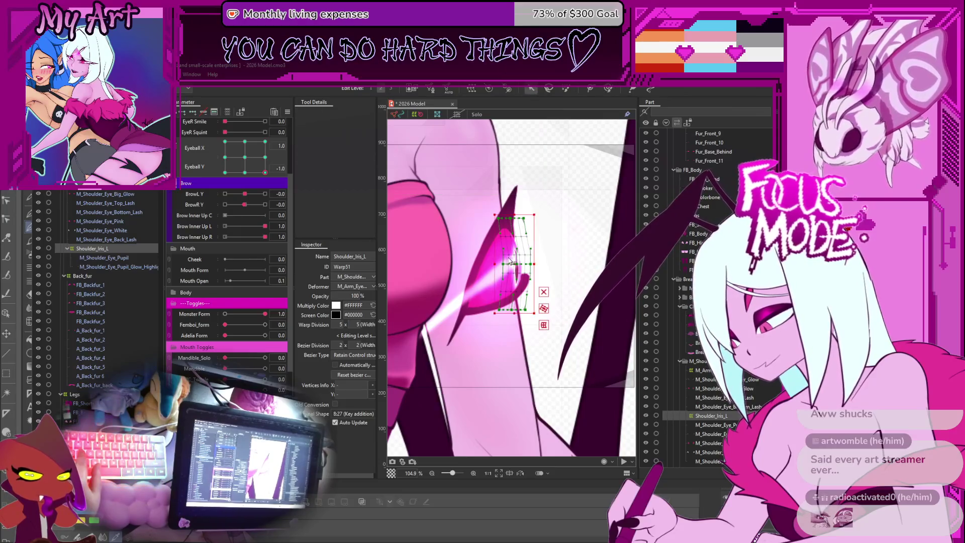
pyautogui.moveTo(516, 259)
pyautogui.mouseDown()
pyautogui.moveTo(516, 284)
pyautogui.moveTo(484, 294)
pyautogui.moveTo(513, 293)
pyautogui.mouseUp()
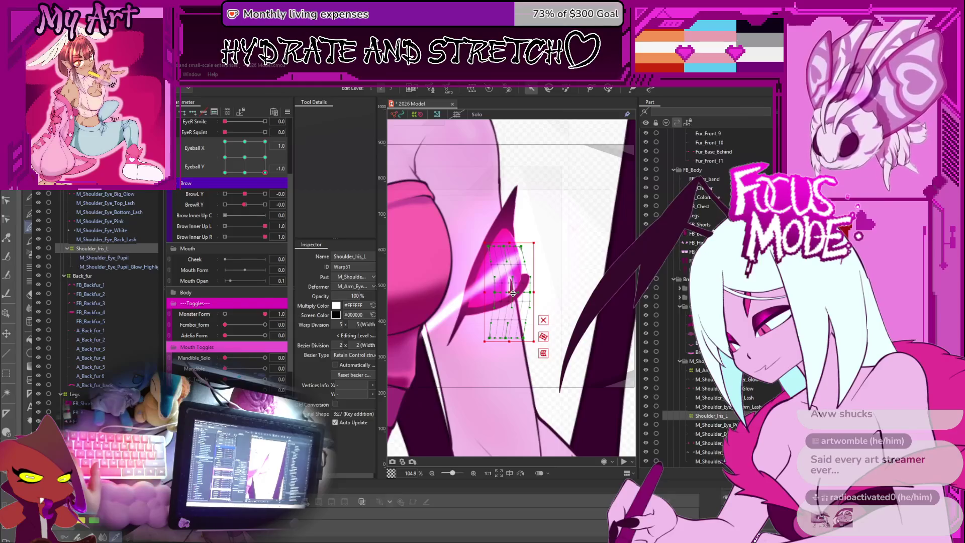
pyautogui.press('w')
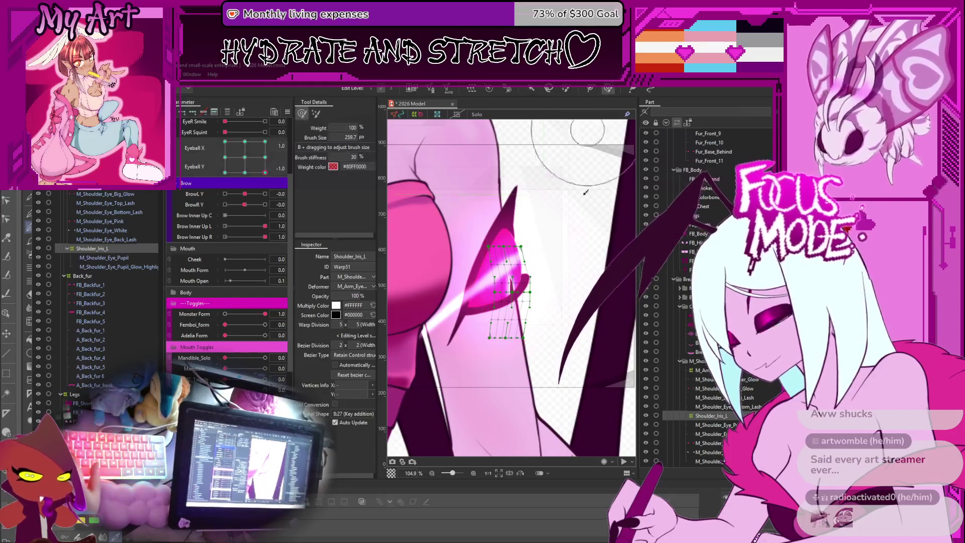
pyautogui.moveTo(516, 221); pyautogui.dragTo(518, 226)
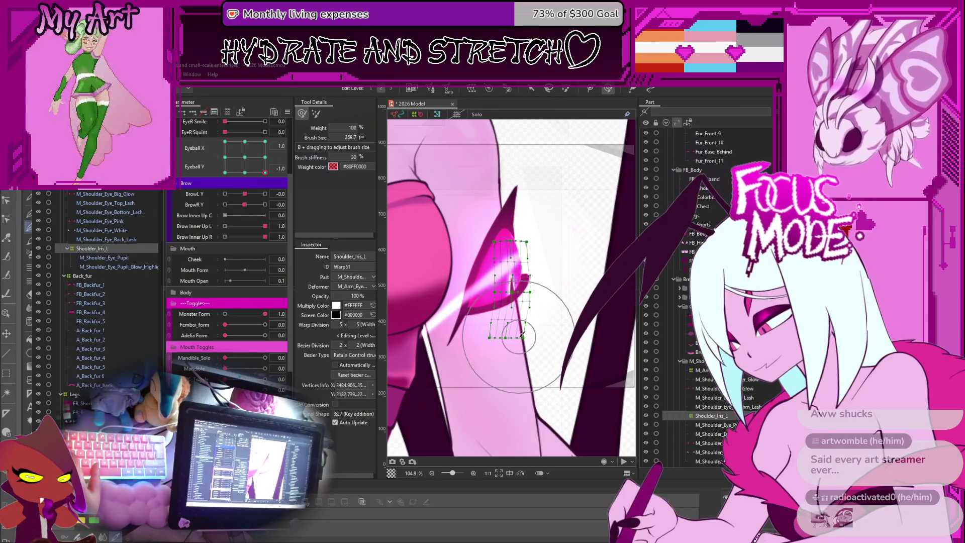
# Test the iris at lower-left, upper-right and right-middle eye directions.
pyautogui.click(250, 165)
pyautogui.moveTo(247, 168)
pyautogui.mouseDown()
pyautogui.moveTo(245, 215)
pyautogui.moveTo(275, 215)
pyautogui.mouseUp()
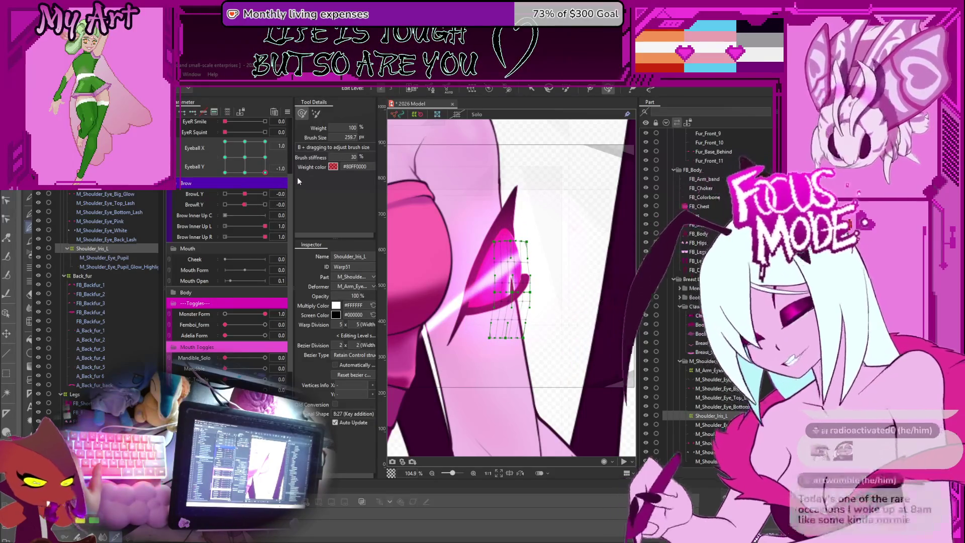
pyautogui.moveTo(265, 172); pyautogui.dragTo(265, 141)
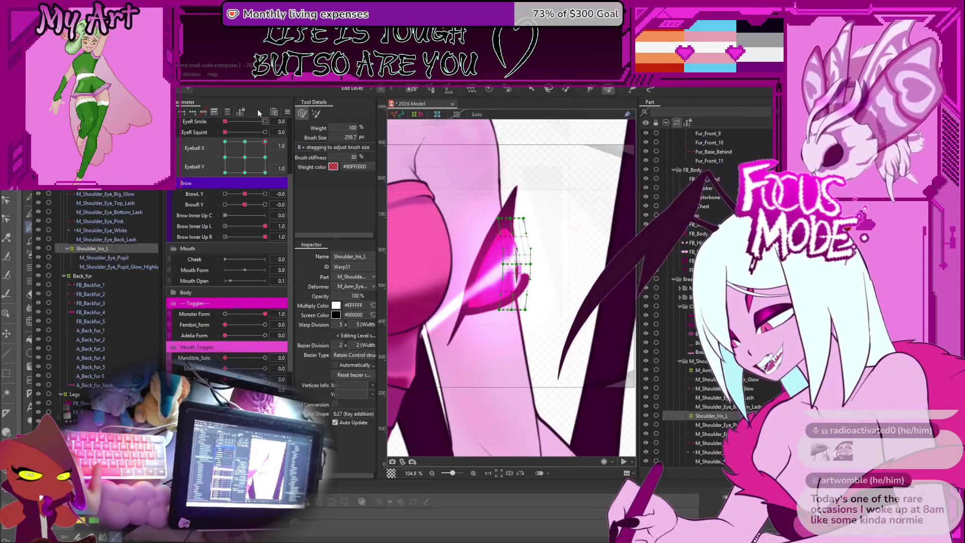
pyautogui.hotkey('ctrl', 'z')
pyautogui.press('v')
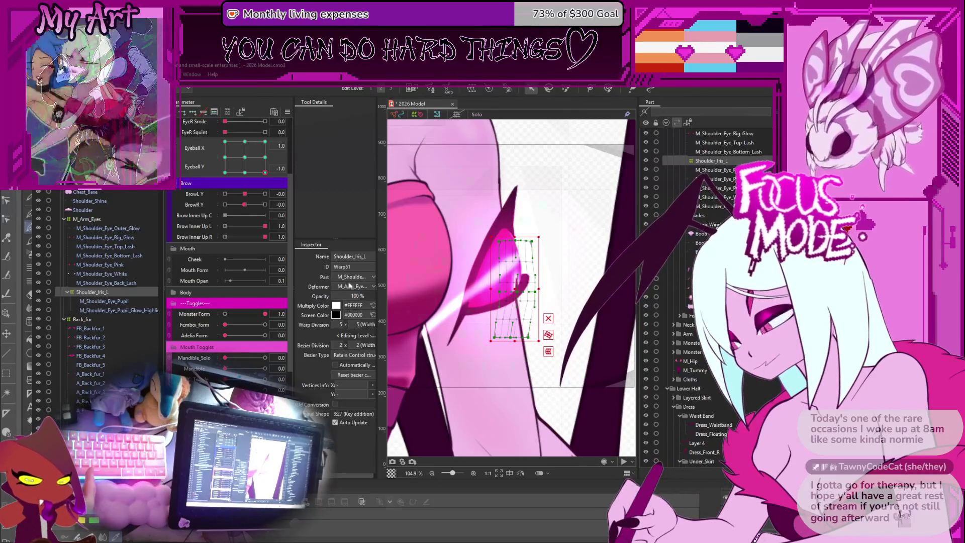
pyautogui.moveTo(265, 171)
pyautogui.mouseDown()
pyautogui.moveTo(234, 151)
pyautogui.moveTo(292, 207)
pyautogui.moveTo(292, 131)
pyautogui.mouseUp()
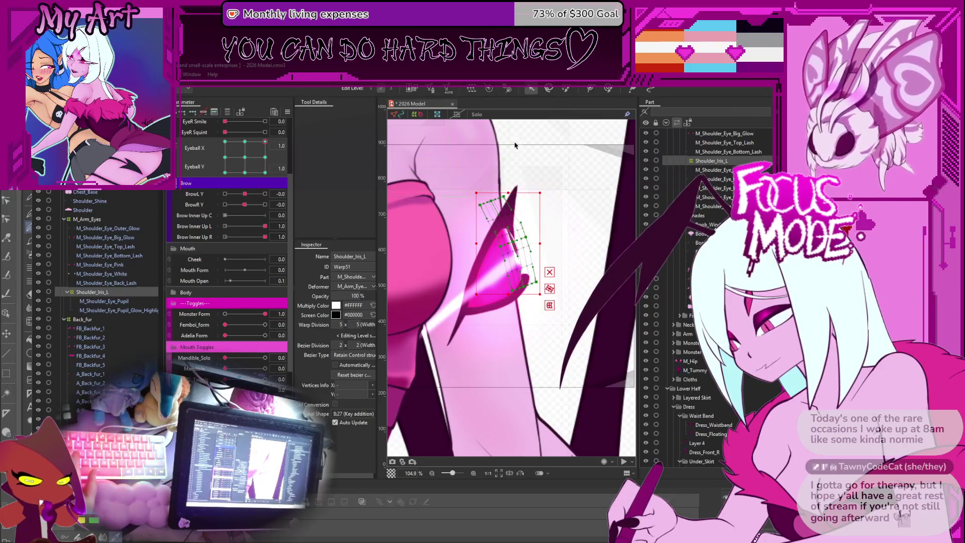
pyautogui.click(387, 187)
pyautogui.moveTo(245, 165); pyautogui.dragTo(288, 164)
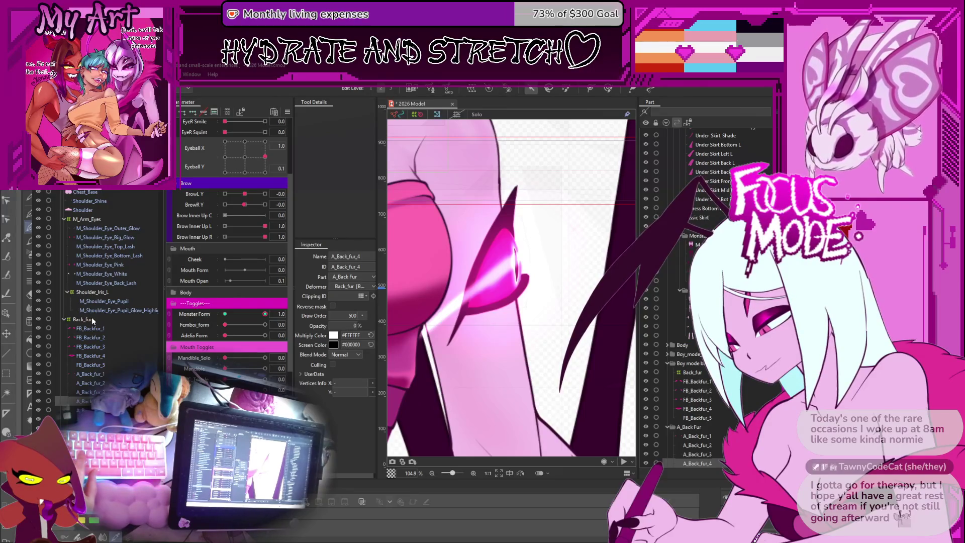
# Reselect Shoulder_Iris_L, shrink the deform brush to about 163 px and set Bezier Division to 3 by 3.
pyautogui.click(93, 292)
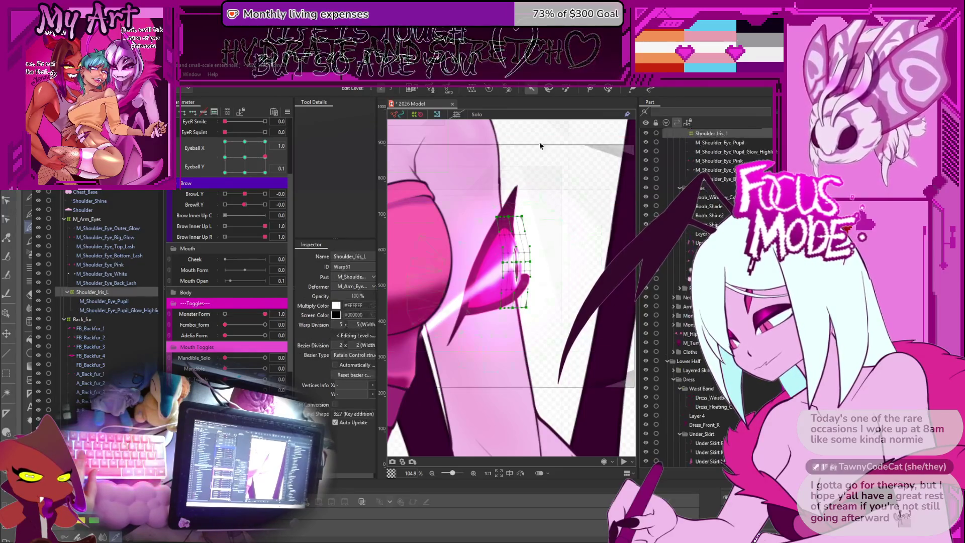
pyautogui.click(609, 88)
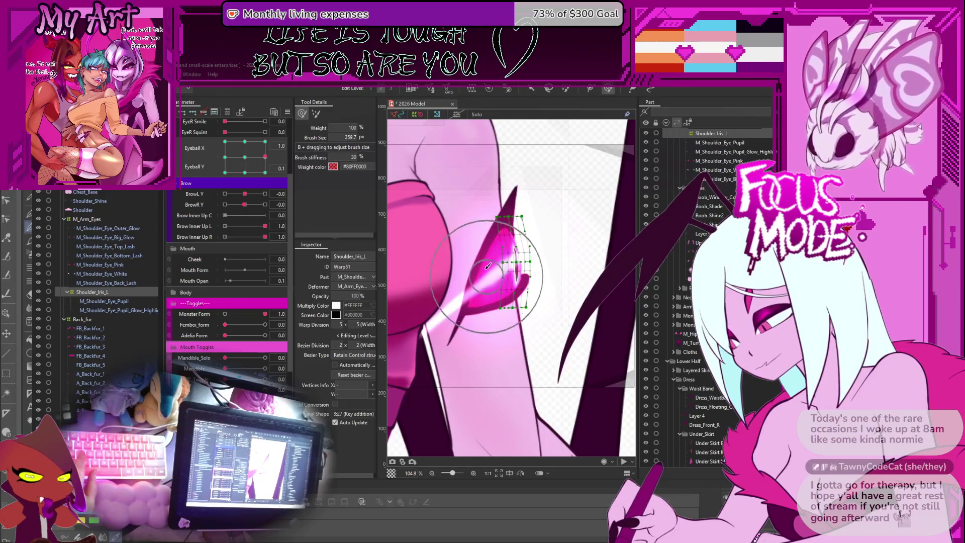
pyautogui.scroll(3, 492, 269)
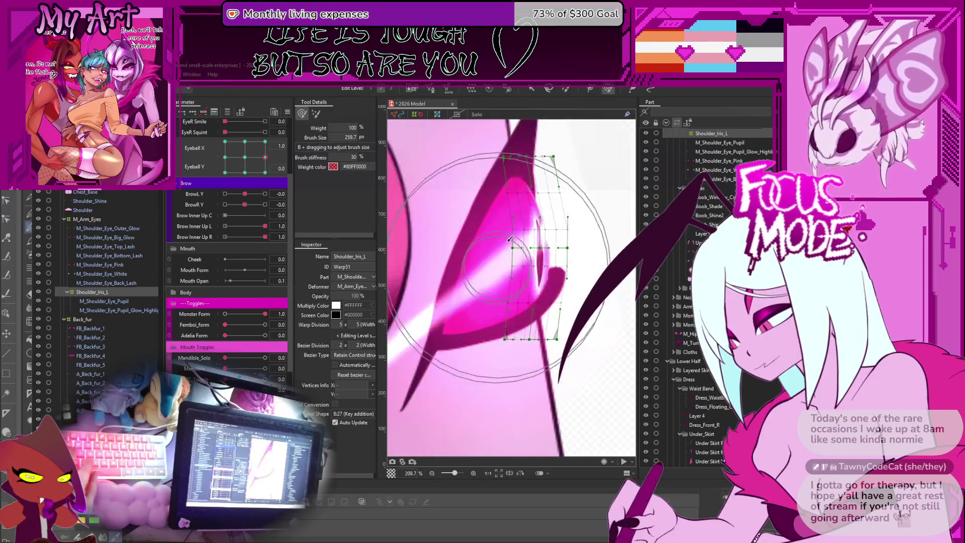
pyautogui.moveTo(570, 236)
pyautogui.mouseDown()
pyautogui.moveTo(484, 238)
pyautogui.moveTo(503, 259)
pyautogui.moveTo(463, 215)
pyautogui.moveTo(538, 226)
pyautogui.mouseUp()
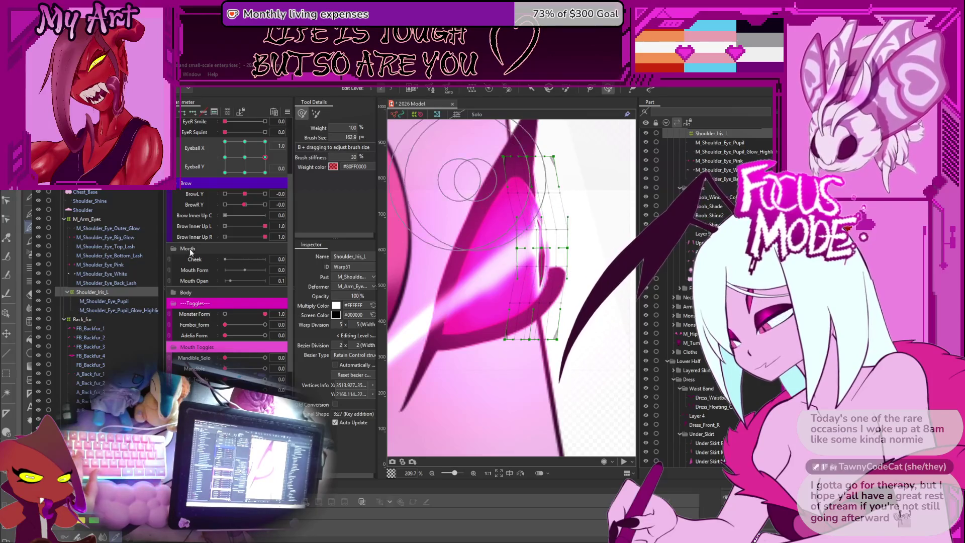
pyautogui.doubleClick(341, 345)
pyautogui.write('3')
pyautogui.press('Return')
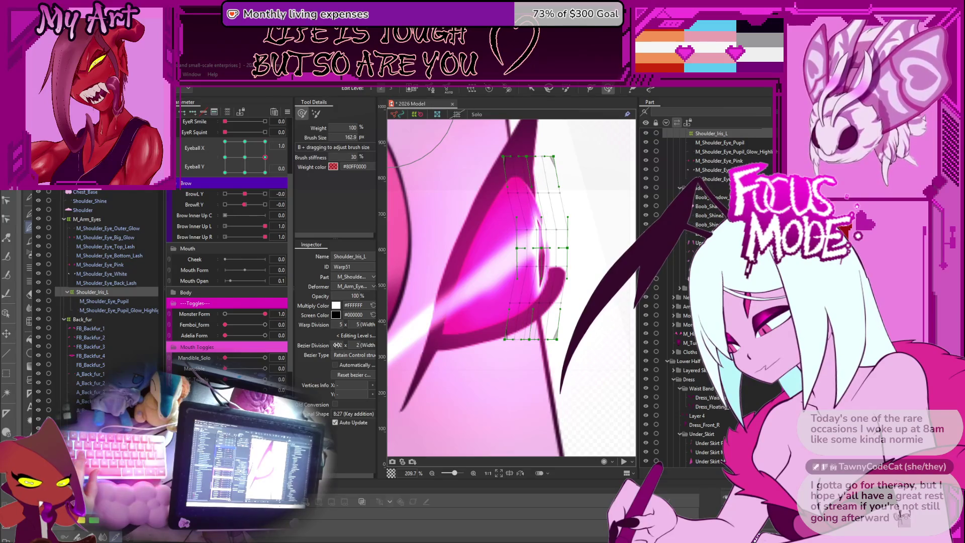
pyautogui.moveTo(353, 345); pyautogui.dragTo(358, 345)
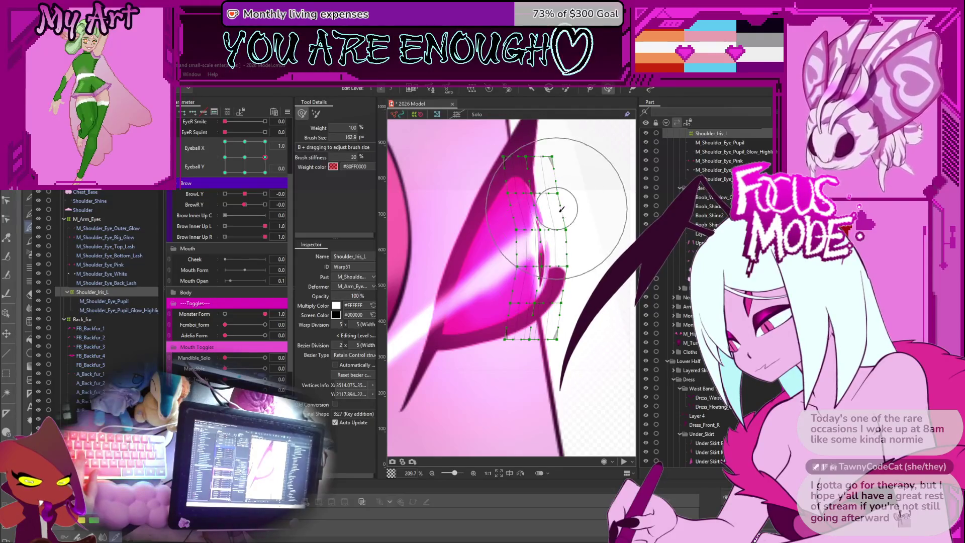
# Nudge the iris warp slightly right at the upper-right pose and check the top- and bottom-right keys.
pyautogui.press('v')
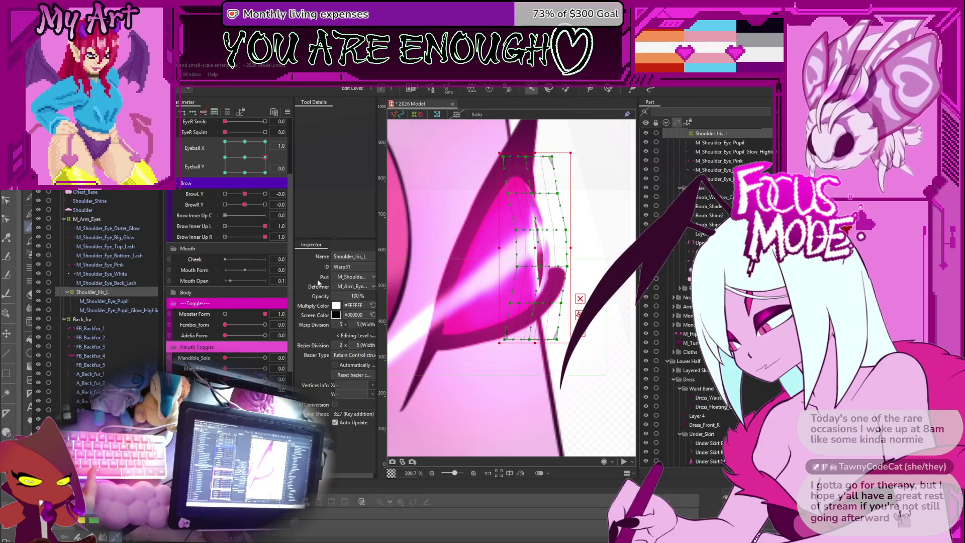
pyautogui.moveTo(263, 165)
pyautogui.mouseDown()
pyautogui.moveTo(290, 132)
pyautogui.moveTo(309, 153)
pyautogui.mouseUp()
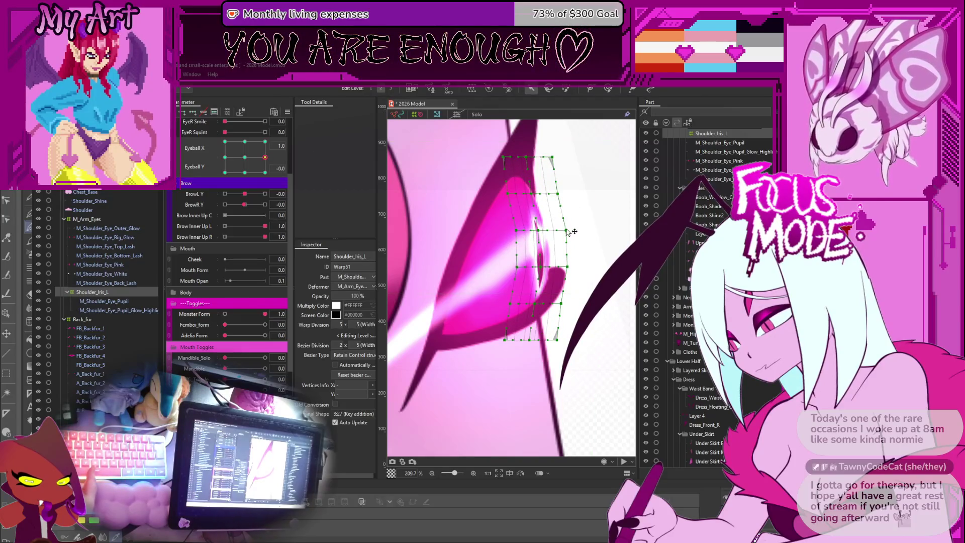
pyautogui.click(539, 249)
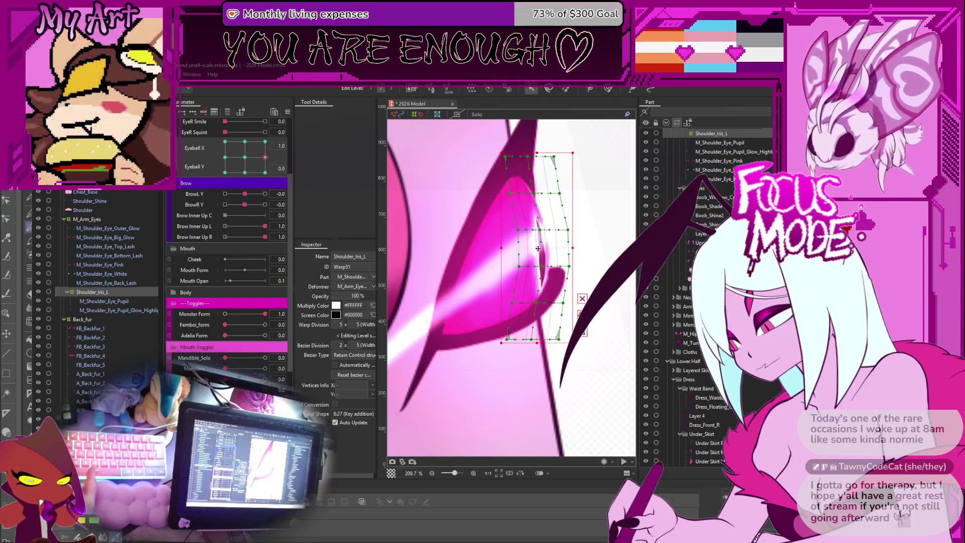
pyautogui.moveTo(539, 248); pyautogui.dragTo(542, 249)
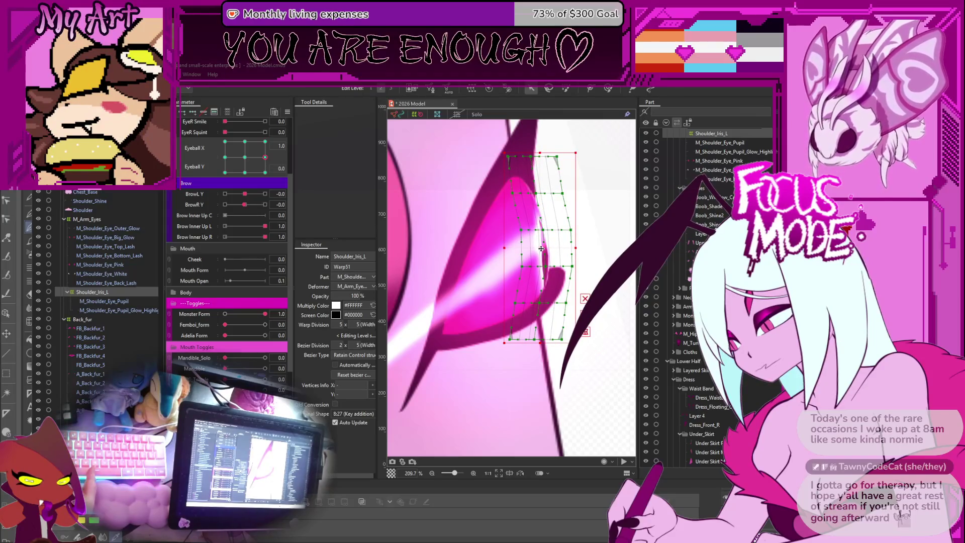
pyautogui.click(265, 173)
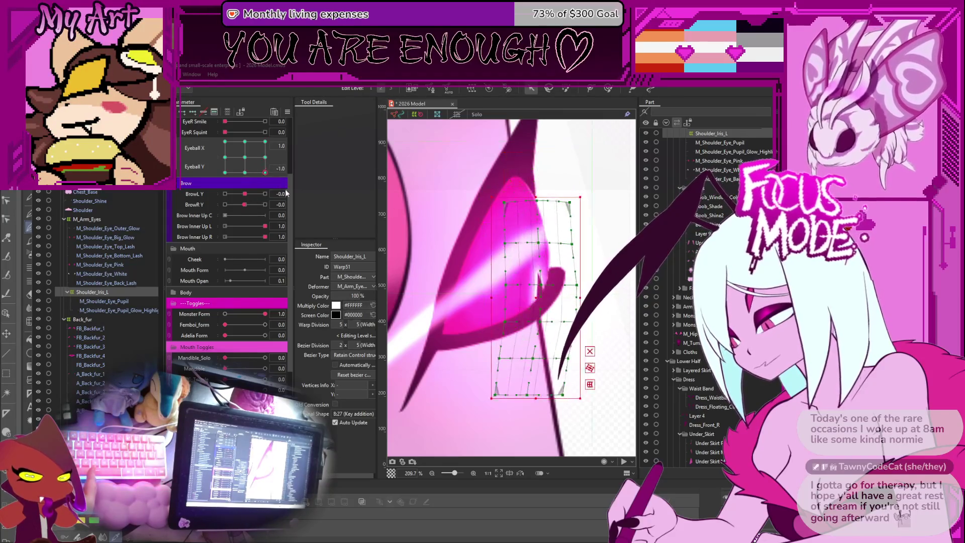
pyautogui.click(265, 142)
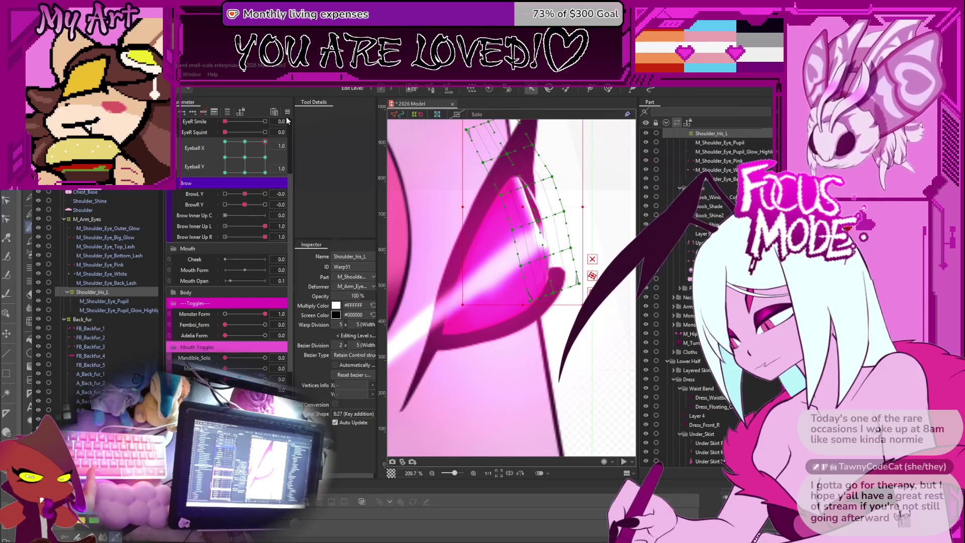
pyautogui.scroll(-5, 512, 255)
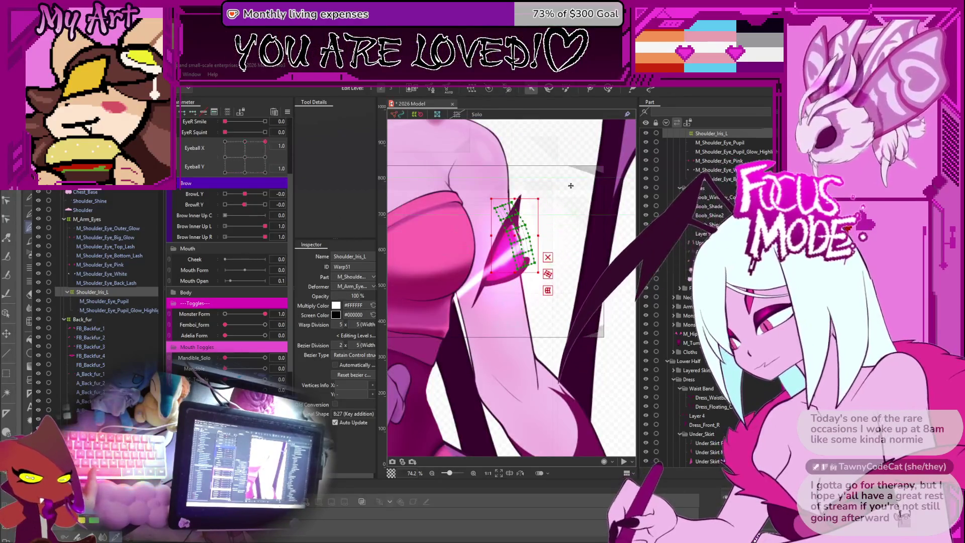
# Preview the eye look on the full model's head, ending near Eyeball X -0.1, Y -0.2, and reselect Shoulder_Iris_L.
pyautogui.click(556, 195)
pyautogui.click(245, 141)
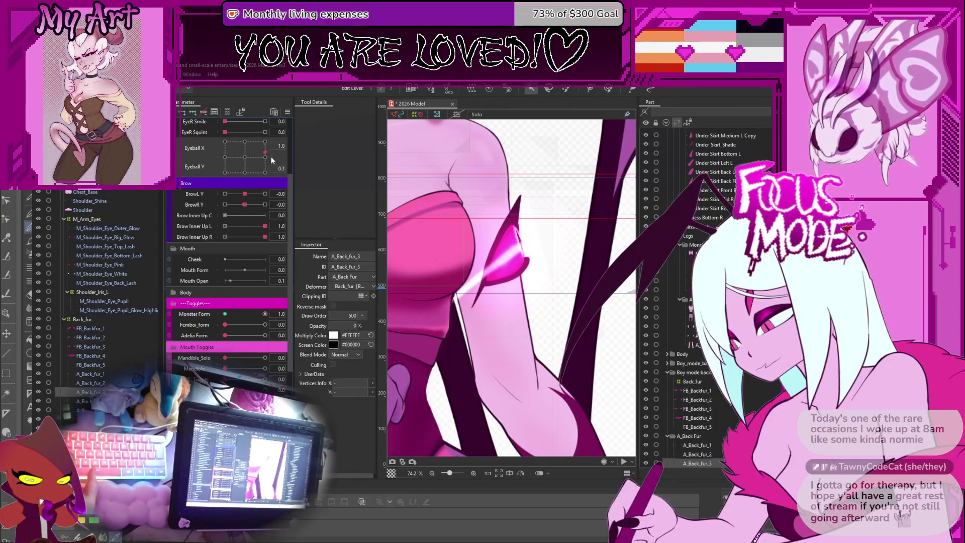
pyautogui.scroll(-3, 486, 220)
pyautogui.moveTo(485, 227); pyautogui.dragTo(487, 300)
pyautogui.moveTo(269, 166); pyautogui.dragTo(236, 169)
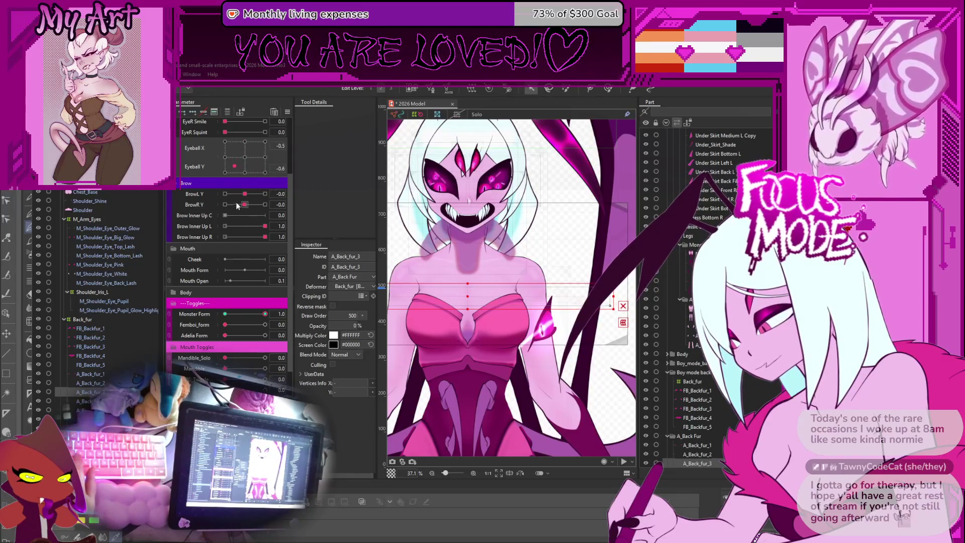
pyautogui.scroll(3, 242, 209)
pyautogui.moveTo(258, 145)
pyautogui.mouseDown()
pyautogui.moveTo(215, 143)
pyautogui.moveTo(228, 155)
pyautogui.moveTo(215, 168)
pyautogui.moveTo(277, 187)
pyautogui.moveTo(227, 177)
pyautogui.mouseUp()
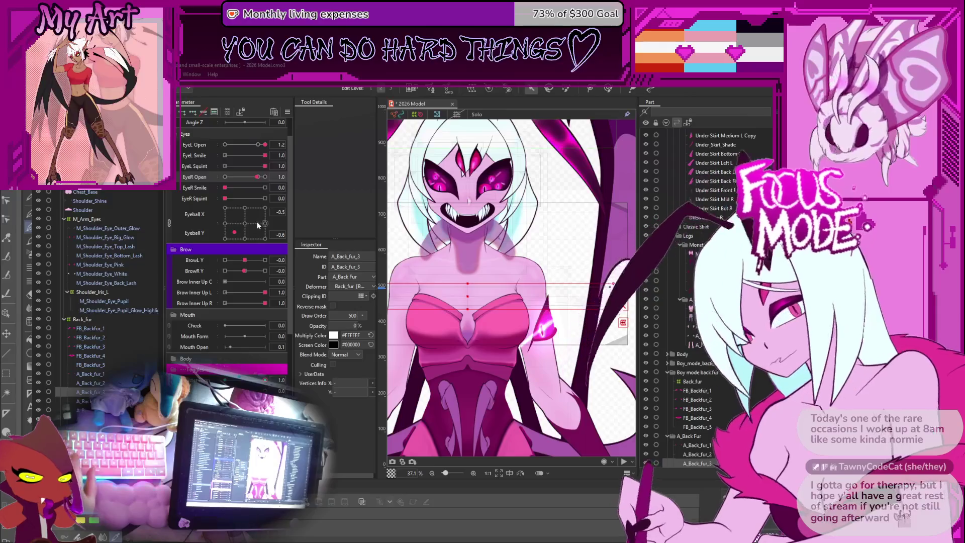
pyautogui.moveTo(234, 231)
pyautogui.mouseDown()
pyautogui.moveTo(230, 240)
pyautogui.moveTo(238, 229)
pyautogui.moveTo(219, 229)
pyautogui.moveTo(244, 235)
pyautogui.moveTo(274, 222)
pyautogui.moveTo(257, 233)
pyautogui.moveTo(247, 226)
pyautogui.mouseUp()
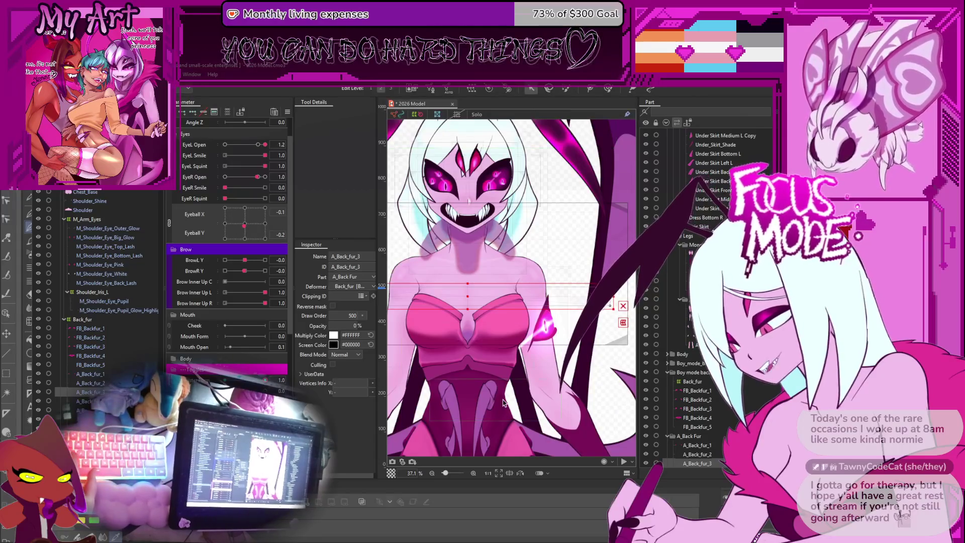
pyautogui.scroll(-1, 101, 352)
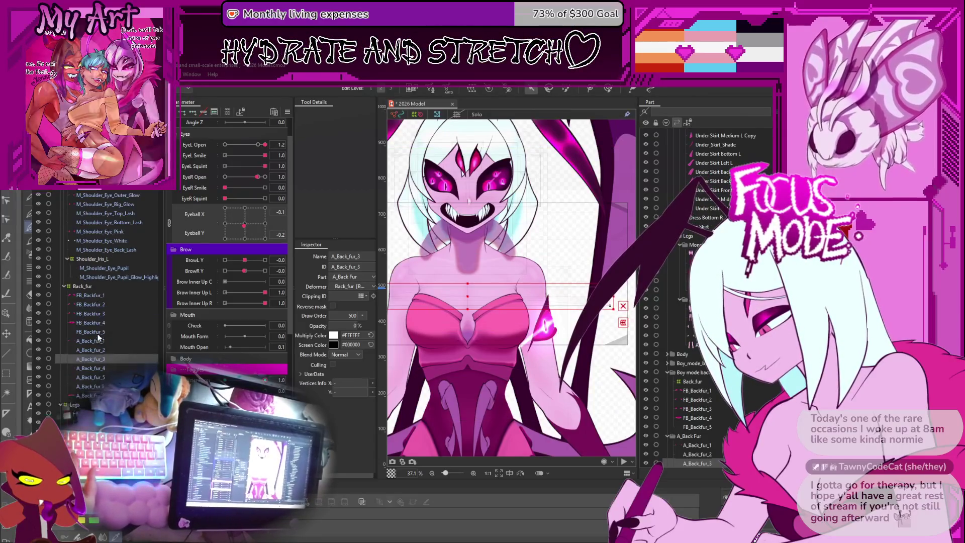
pyautogui.click(93, 259)
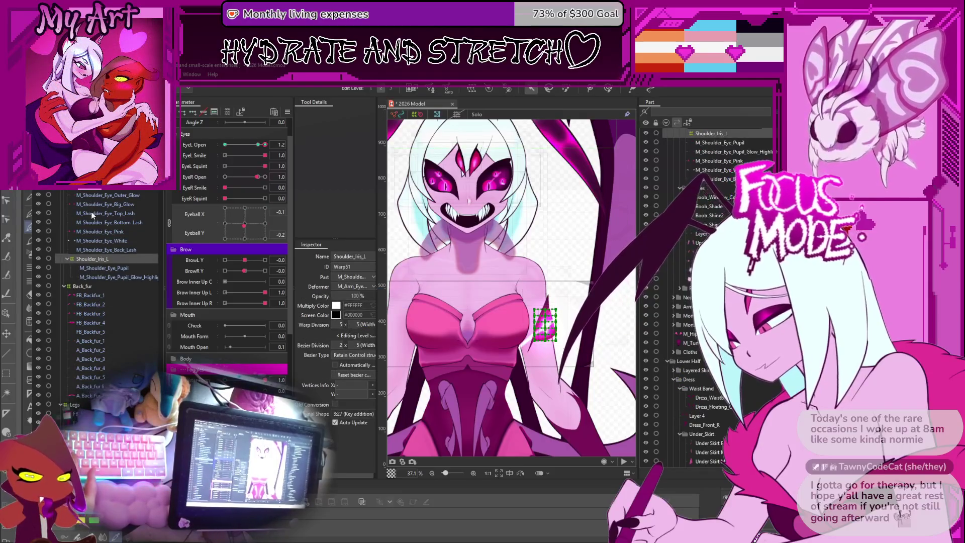
# Wrap M_Shoulder_Eye_Outer_Glow in a new warp deformer and add 3x3 Eyeball X/Y keys.
pyautogui.click(92, 196)
pyautogui.scroll(4, 478, 312)
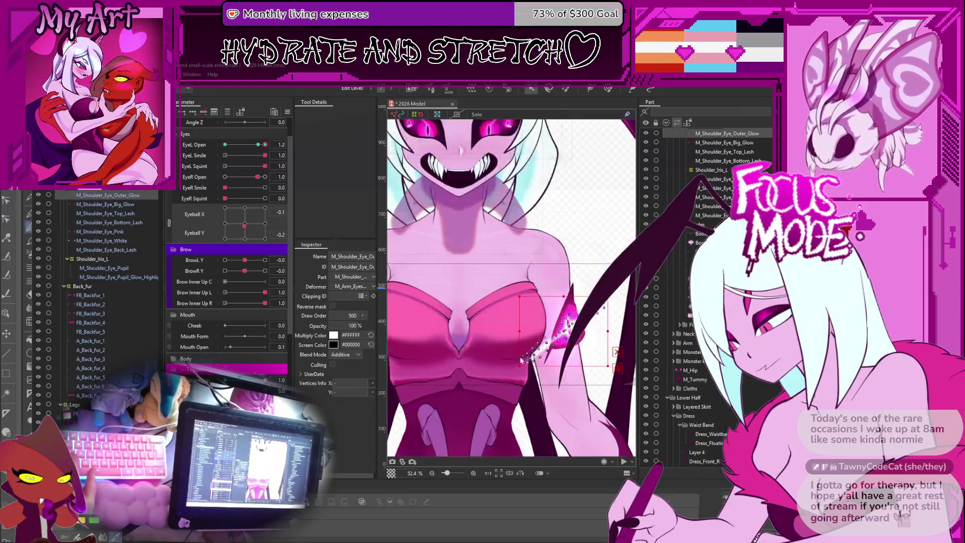
pyautogui.moveTo(452, 337); pyautogui.dragTo(417, 322)
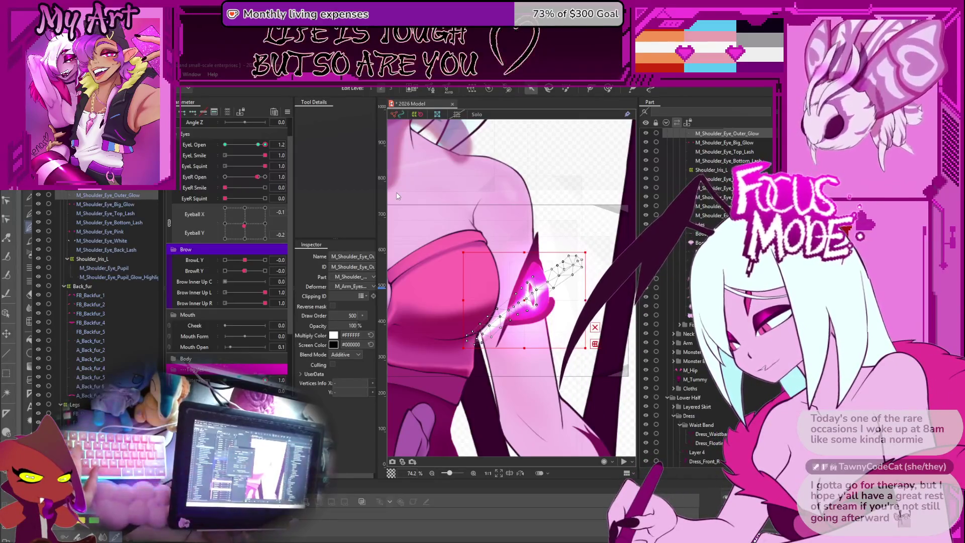
pyautogui.press('Return')
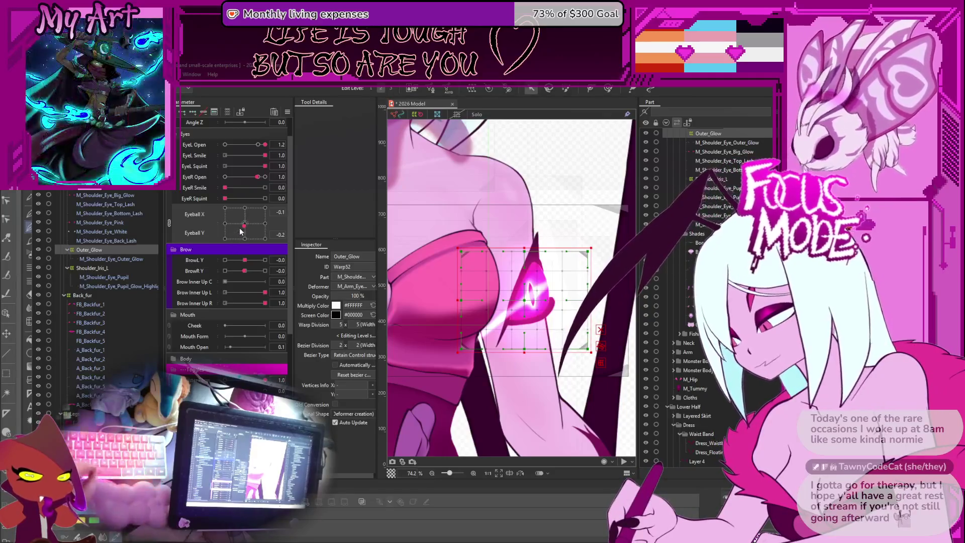
pyautogui.moveTo(241, 229); pyautogui.dragTo(247, 228)
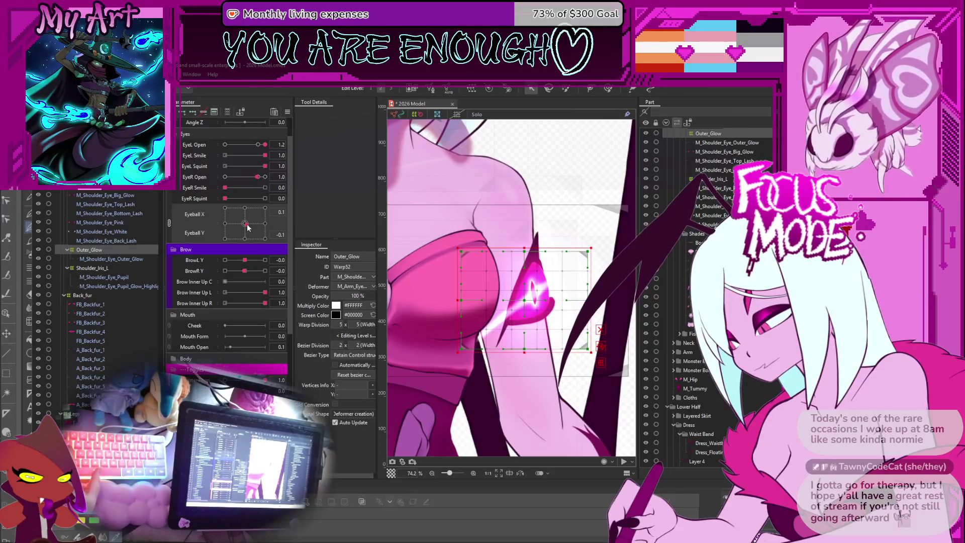
pyautogui.click(188, 111)
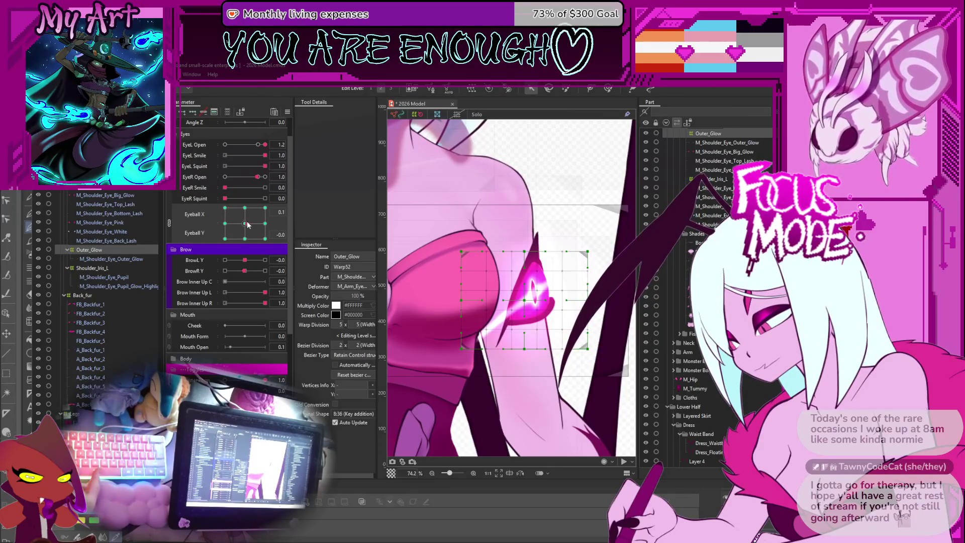
# Shift and rotate the glow warp counter-clockwise at the first key pose.
pyautogui.moveTo(217, 230); pyautogui.dragTo(217, 226)
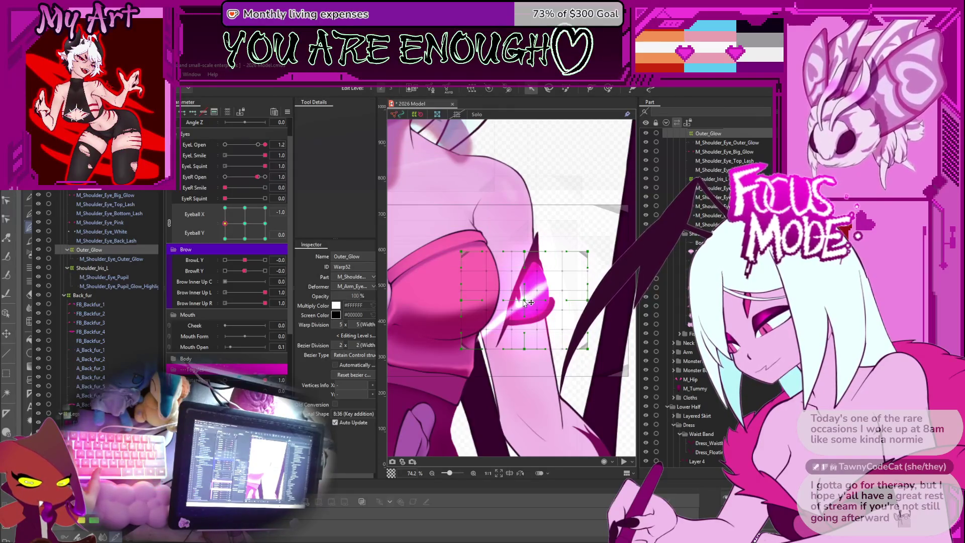
pyautogui.moveTo(526, 302); pyautogui.dragTo(518, 300)
pyautogui.hotkey('ctrl', 'z')
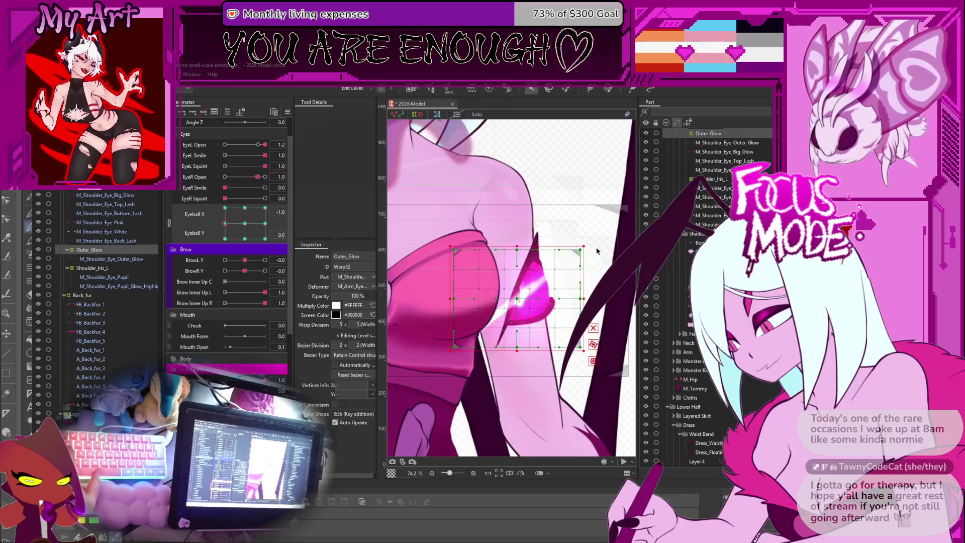
pyautogui.moveTo(592, 247); pyautogui.dragTo(561, 222)
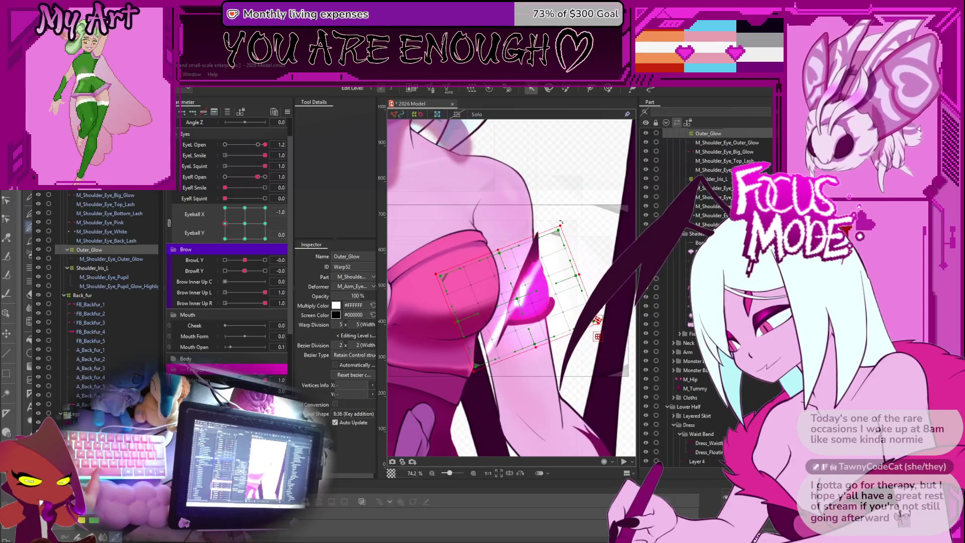
pyautogui.moveTo(518, 295); pyautogui.dragTo(522, 288)
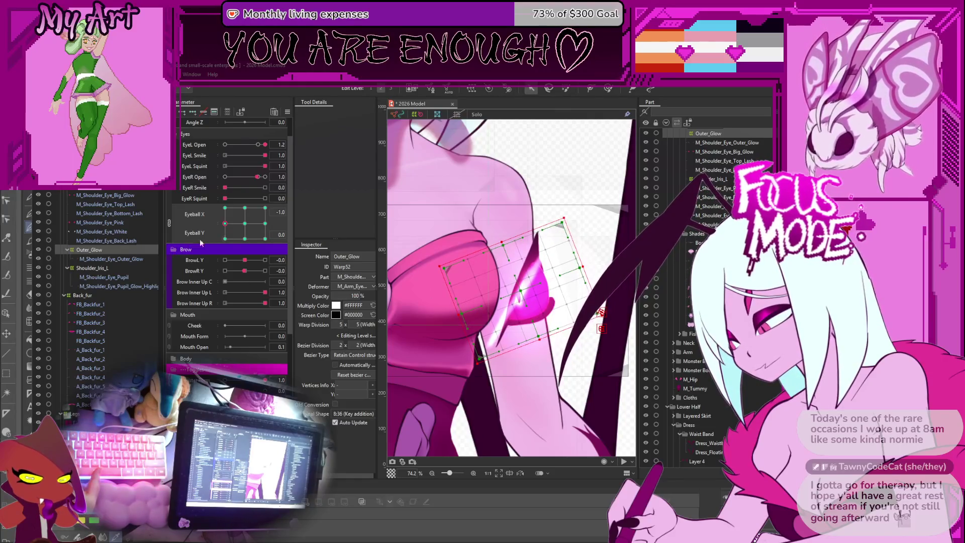
# At the bottom-middle eyeball key, move the glow warp down and rotate it counter-clockwise.
pyautogui.moveTo(227, 223)
pyautogui.mouseDown()
pyautogui.moveTo(210, 223)
pyautogui.moveTo(241, 239)
pyautogui.mouseUp()
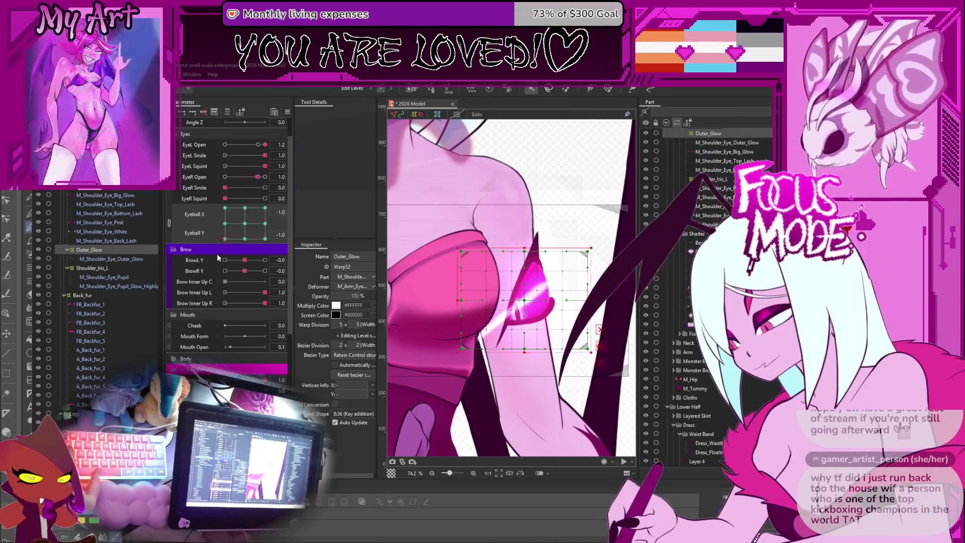
pyautogui.moveTo(246, 238)
pyautogui.mouseDown()
pyautogui.moveTo(220, 226)
pyautogui.moveTo(225, 241)
pyautogui.mouseUp()
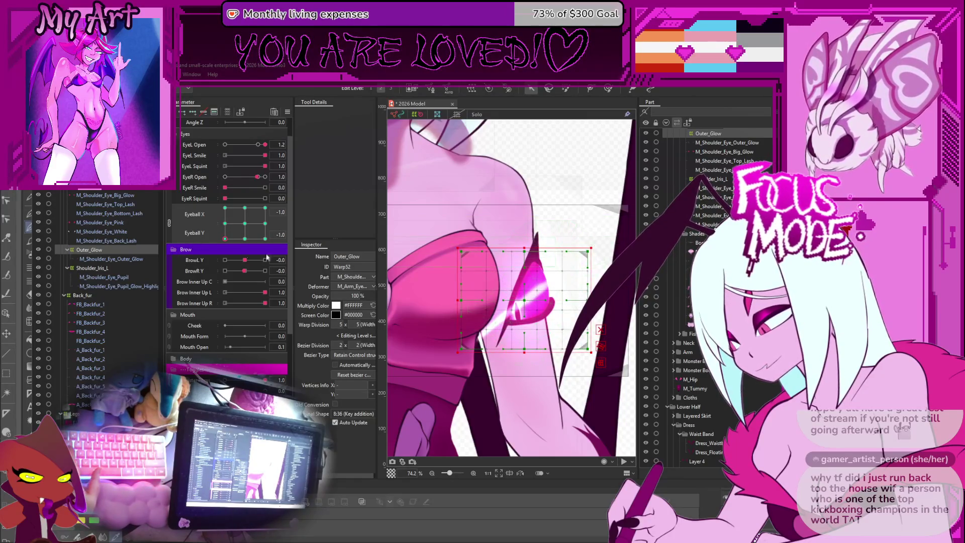
pyautogui.click(222, 227)
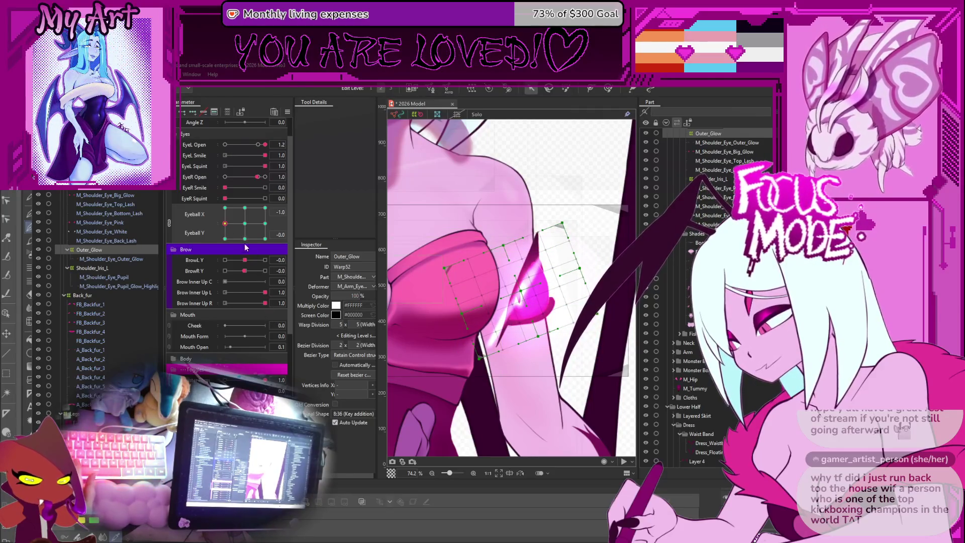
pyautogui.click(225, 239)
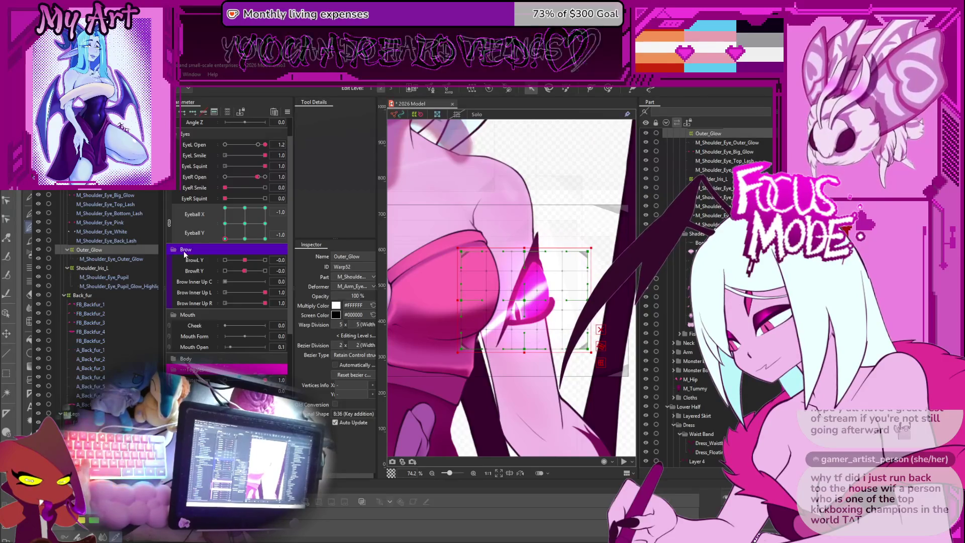
pyautogui.click(241, 239)
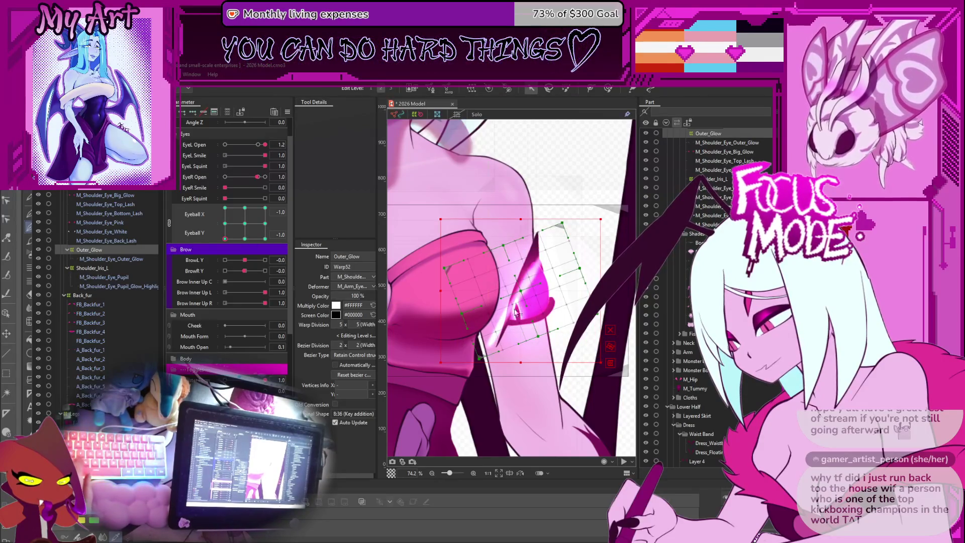
pyautogui.moveTo(522, 285); pyautogui.dragTo(516, 309)
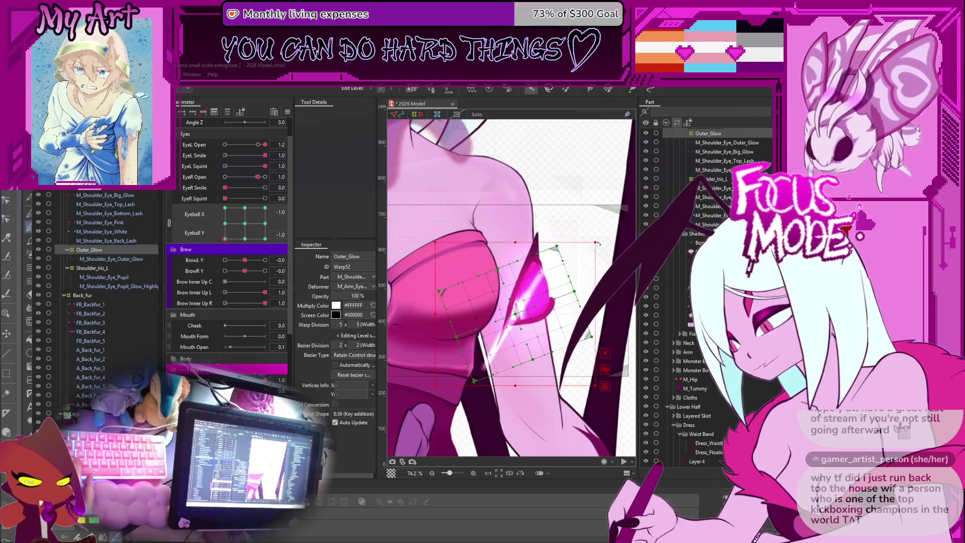
pyautogui.moveTo(598, 243); pyautogui.dragTo(581, 227)
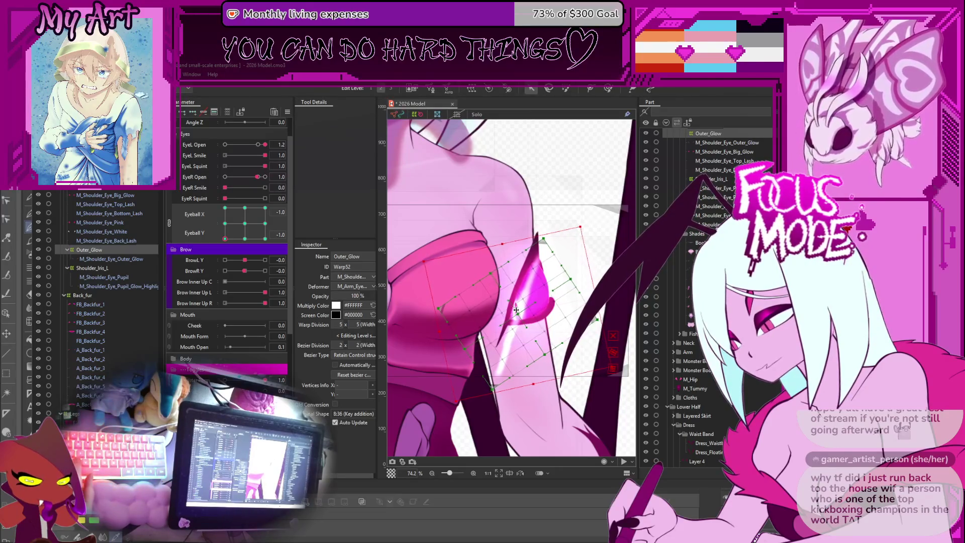
# Enlarge the deform brush to about 422 px and brush-reshape the glow warp grid.
pyautogui.press('b')
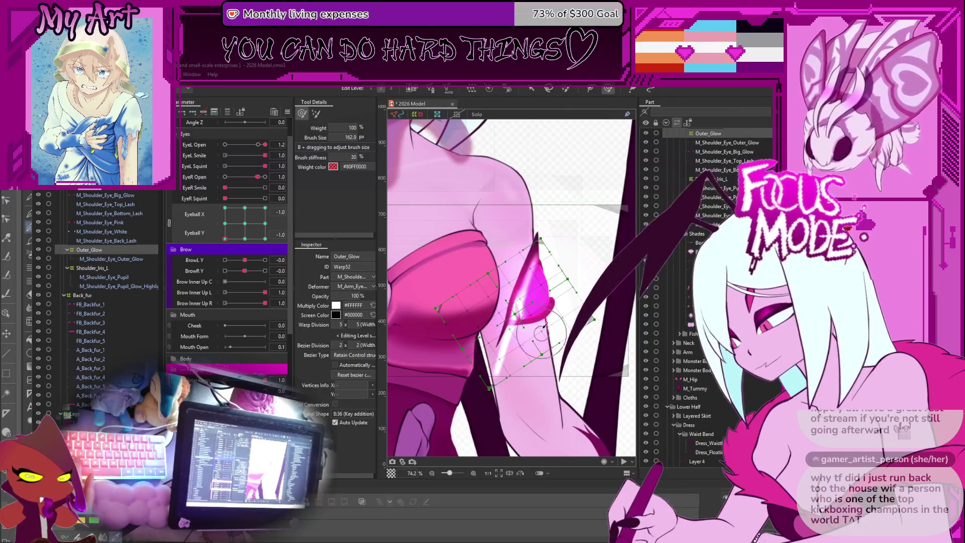
pyautogui.moveTo(544, 298); pyautogui.dragTo(580, 296)
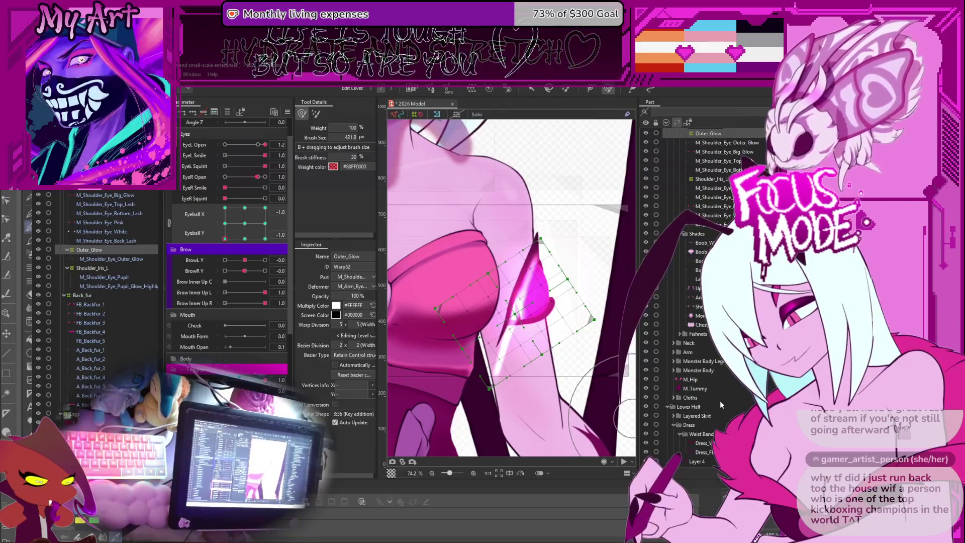
pyautogui.click(572, 334)
pyautogui.moveTo(573, 334)
pyautogui.mouseDown()
pyautogui.moveTo(464, 295)
pyautogui.moveTo(476, 293)
pyautogui.moveTo(466, 307)
pyautogui.mouseUp()
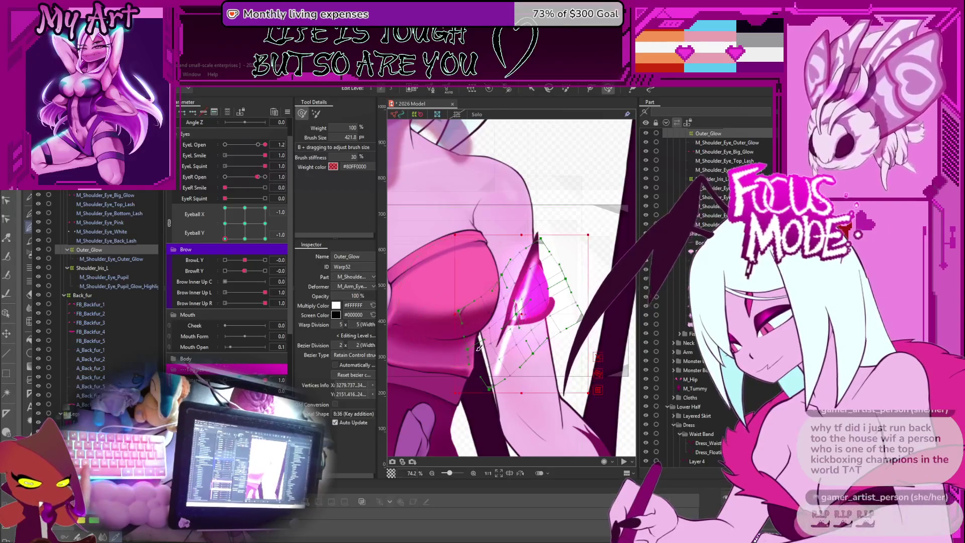
# Expand, narrow and rotate the Outer_Glow warp clockwise, then move the eyeballs mid-left.
pyautogui.moveTo(476, 354); pyautogui.dragTo(499, 342)
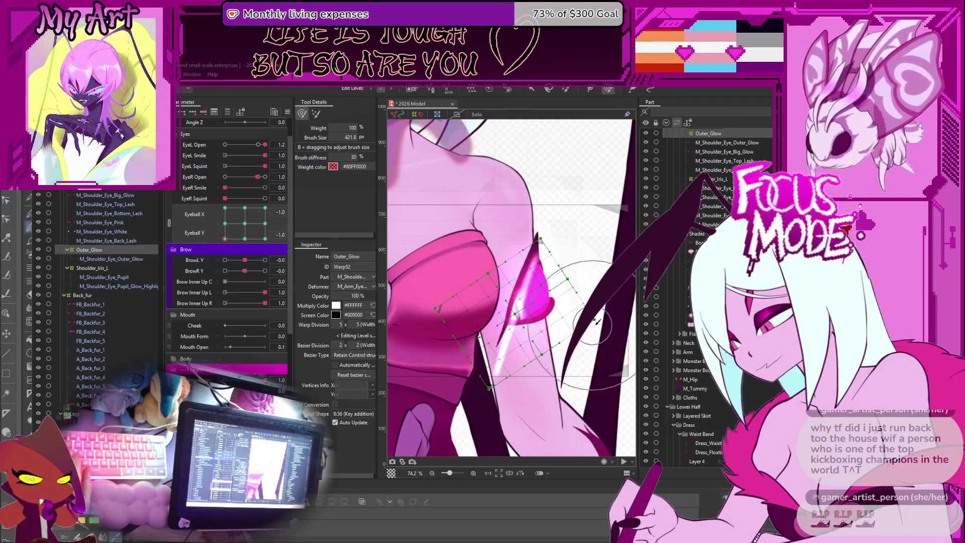
pyautogui.moveTo(594, 322); pyautogui.dragTo(579, 319)
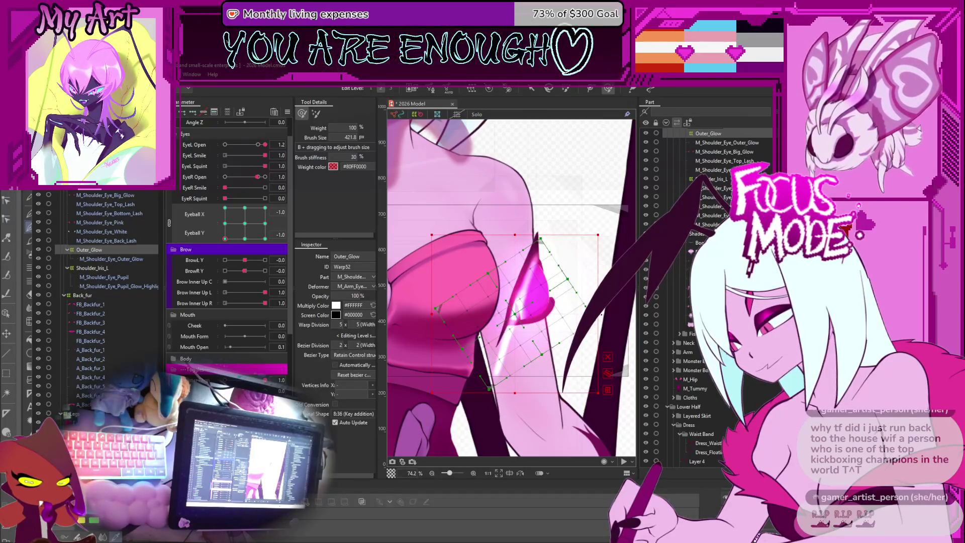
pyautogui.moveTo(518, 281); pyautogui.dragTo(543, 302)
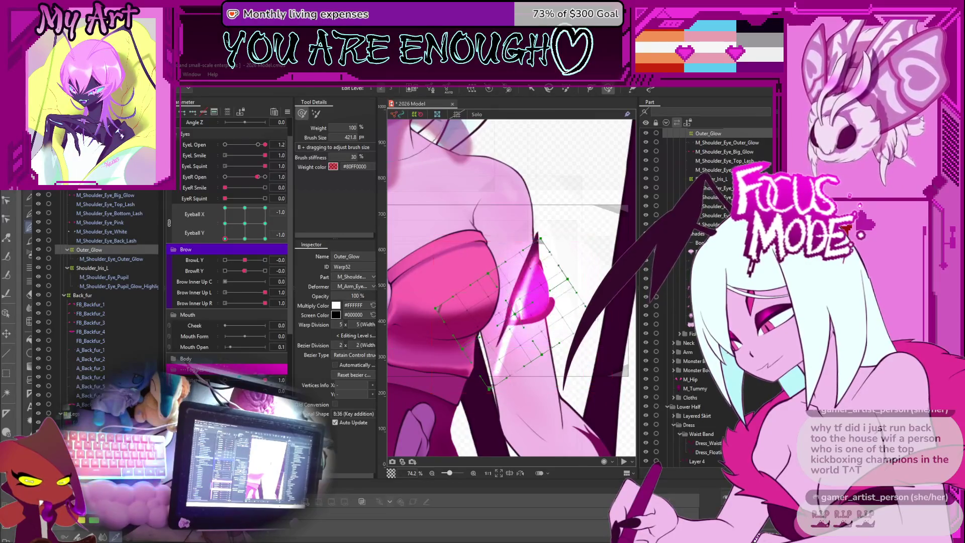
pyautogui.moveTo(598, 314); pyautogui.dragTo(568, 315)
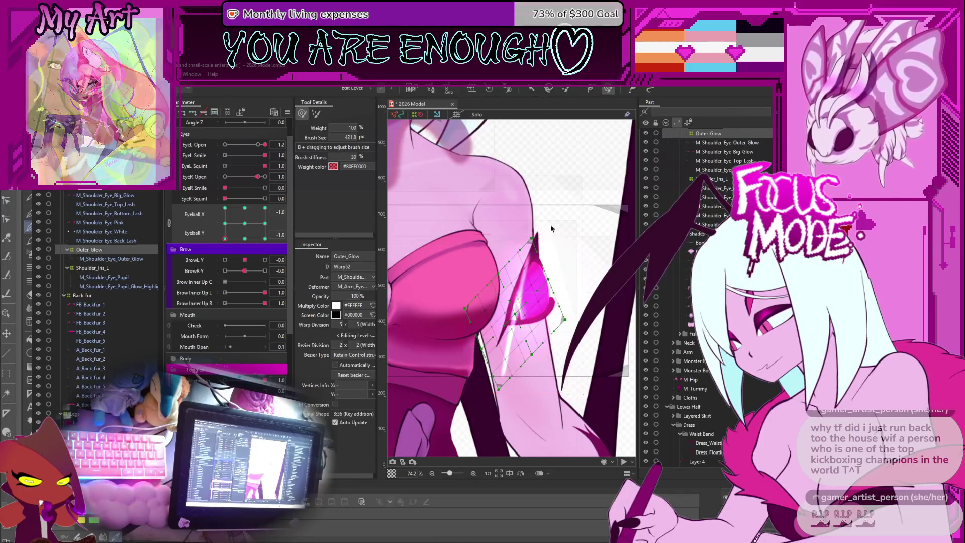
pyautogui.moveTo(571, 230); pyautogui.dragTo(590, 233)
pyautogui.press('b')
pyautogui.moveTo(245, 238)
pyautogui.mouseDown()
pyautogui.moveTo(203, 239)
pyautogui.moveTo(201, 216)
pyautogui.moveTo(200, 225)
pyautogui.moveTo(247, 229)
pyautogui.moveTo(202, 225)
pyautogui.moveTo(200, 241)
pyautogui.moveTo(246, 296)
pyautogui.mouseUp()
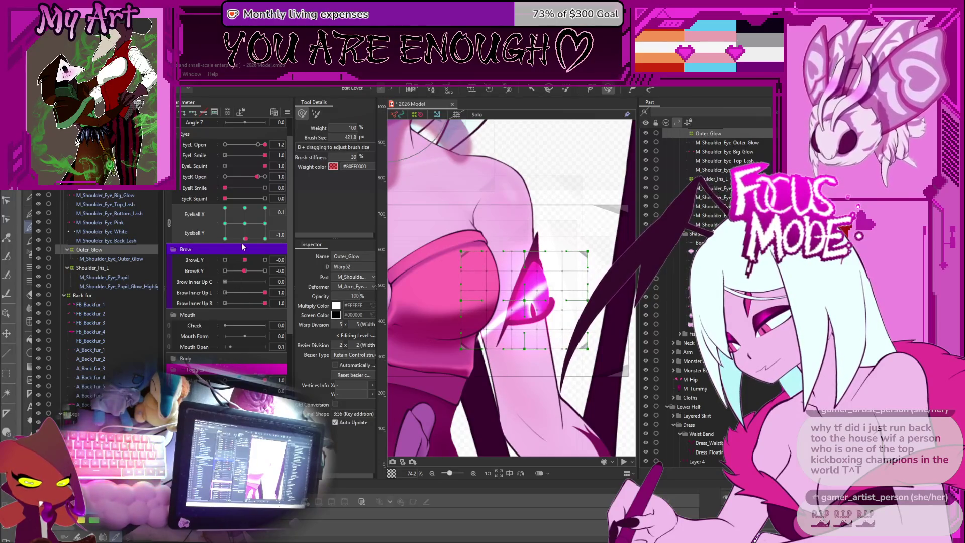
# At Eyeball X -0.1, lower the Outer_Glow warp, rotate it counter-clockwise and narrow its left edge.
pyautogui.moveTo(246, 243)
pyautogui.mouseDown()
pyautogui.moveTo(245, 253)
pyautogui.moveTo(228, 251)
pyautogui.moveTo(247, 257)
pyautogui.mouseUp()
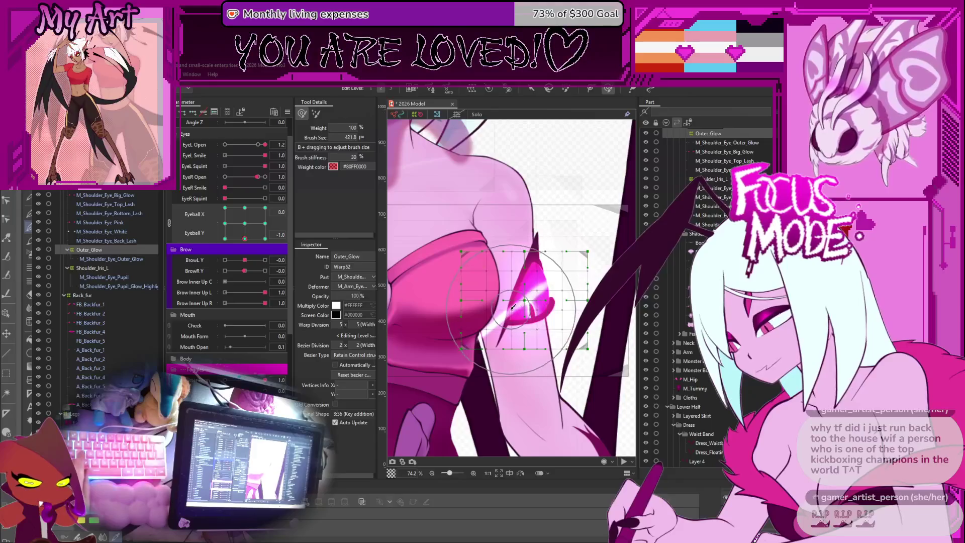
pyautogui.press('v')
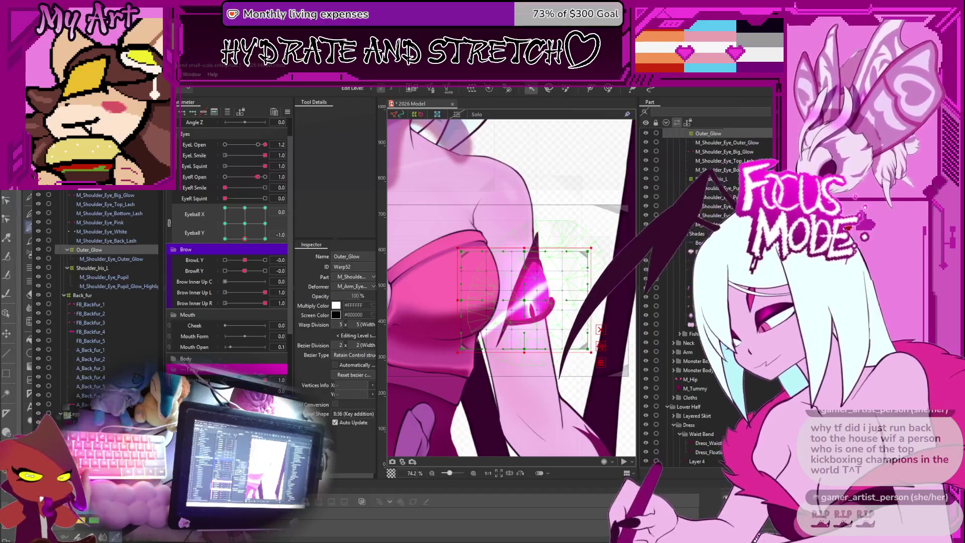
pyautogui.moveTo(528, 309)
pyautogui.mouseDown()
pyautogui.moveTo(529, 319)
pyautogui.moveTo(527, 312)
pyautogui.mouseUp()
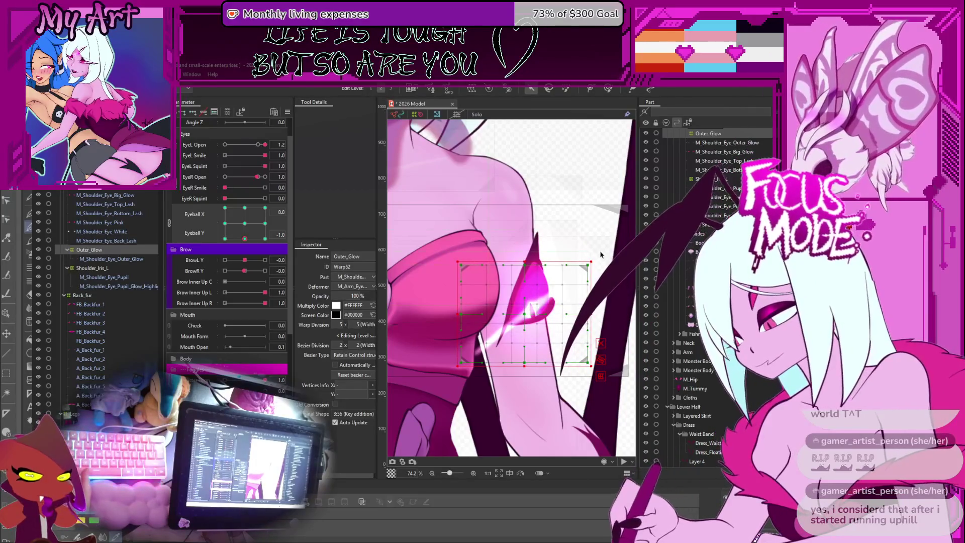
pyautogui.moveTo(595, 259); pyautogui.dragTo(581, 252)
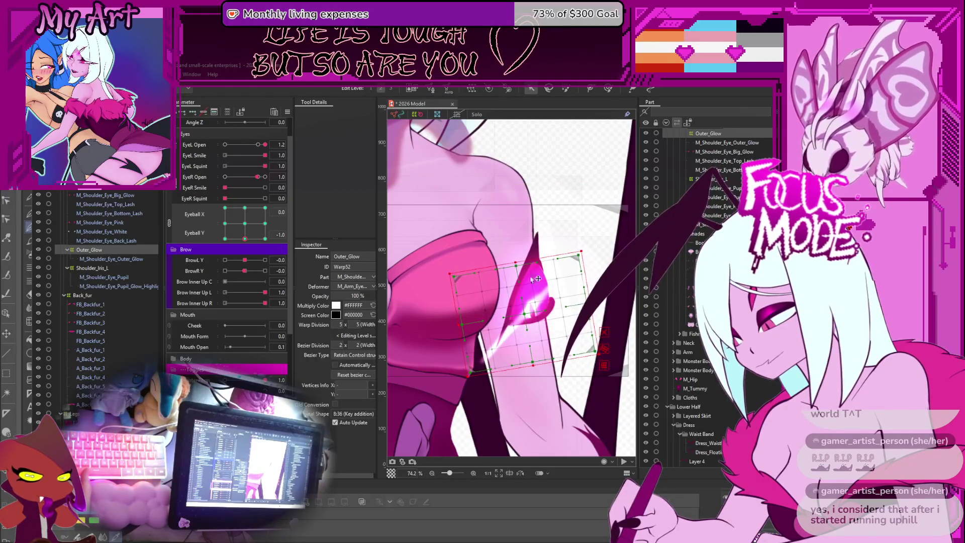
pyautogui.moveTo(460, 324); pyautogui.dragTo(464, 326)
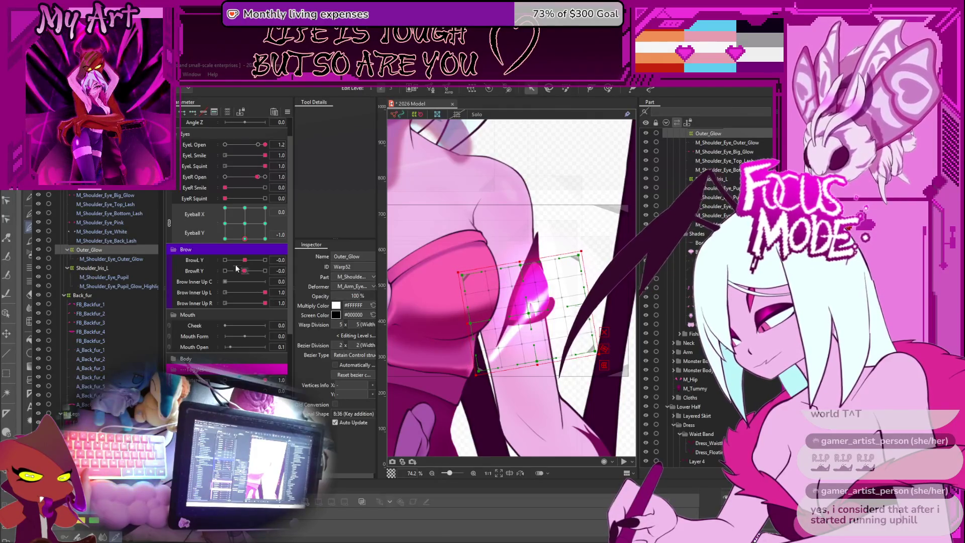
pyautogui.moveTo(250, 240)
pyautogui.mouseDown()
pyautogui.moveTo(229, 253)
pyautogui.moveTo(257, 216)
pyautogui.moveTo(265, 218)
pyautogui.moveTo(251, 226)
pyautogui.moveTo(266, 227)
pyautogui.mouseUp()
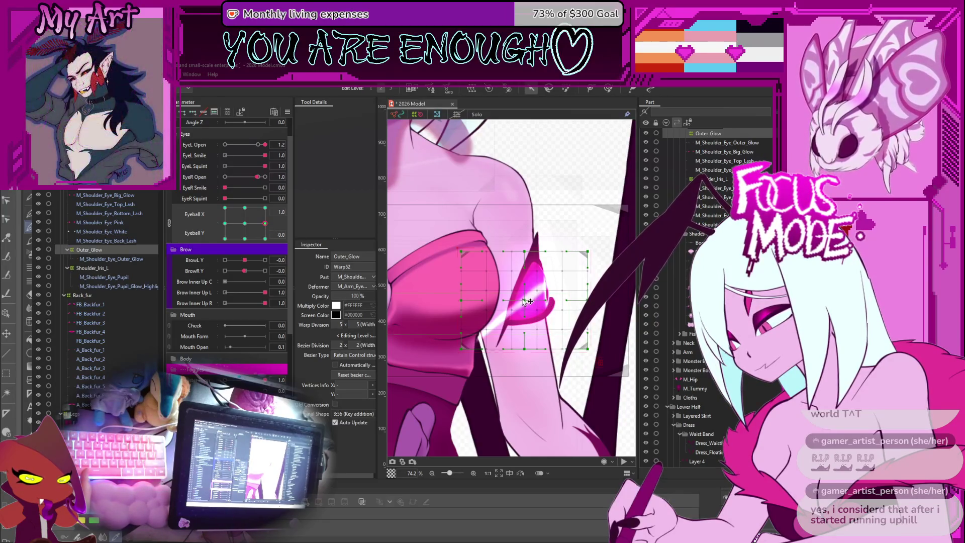
# Shift the Outer_Glow warp right and narrow it from both the left and right edges.
pyautogui.click(532, 299)
pyautogui.moveTo(532, 298); pyautogui.dragTo(537, 298)
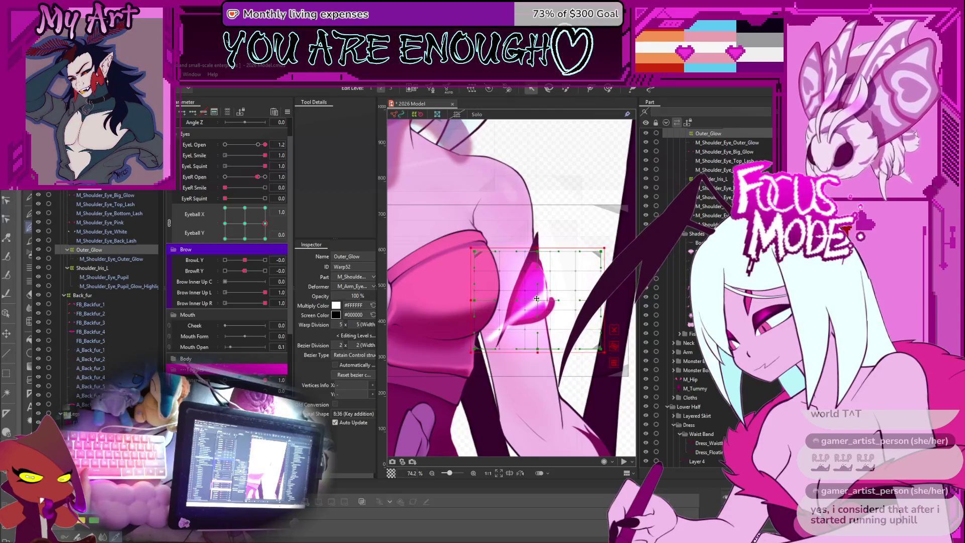
pyautogui.moveTo(472, 299); pyautogui.dragTo(474, 299)
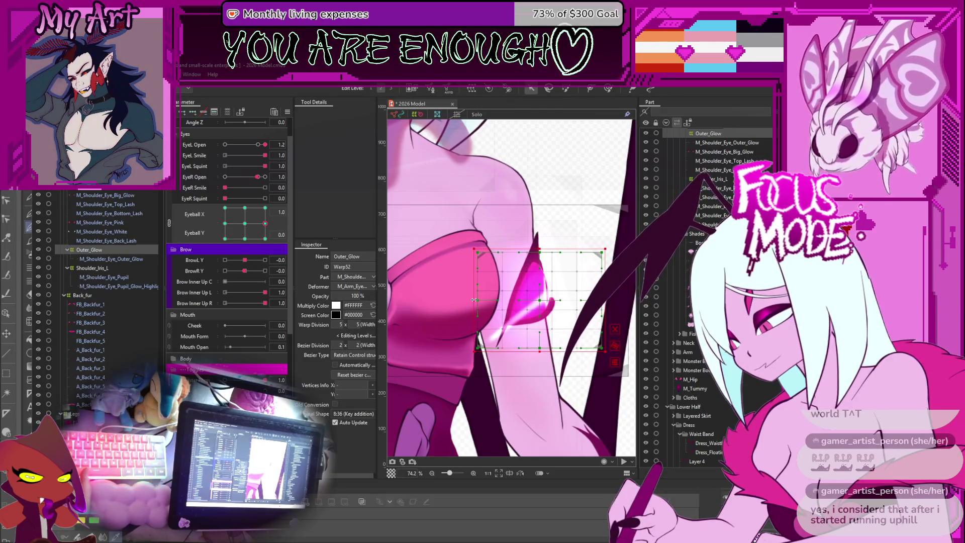
pyautogui.hotkey('ctrl', 'z')
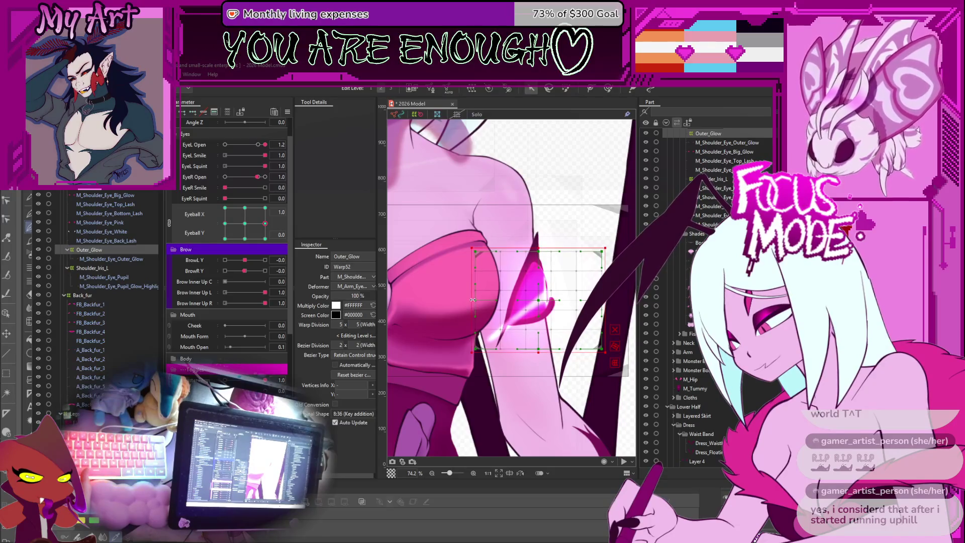
pyautogui.moveTo(493, 303); pyautogui.dragTo(507, 302)
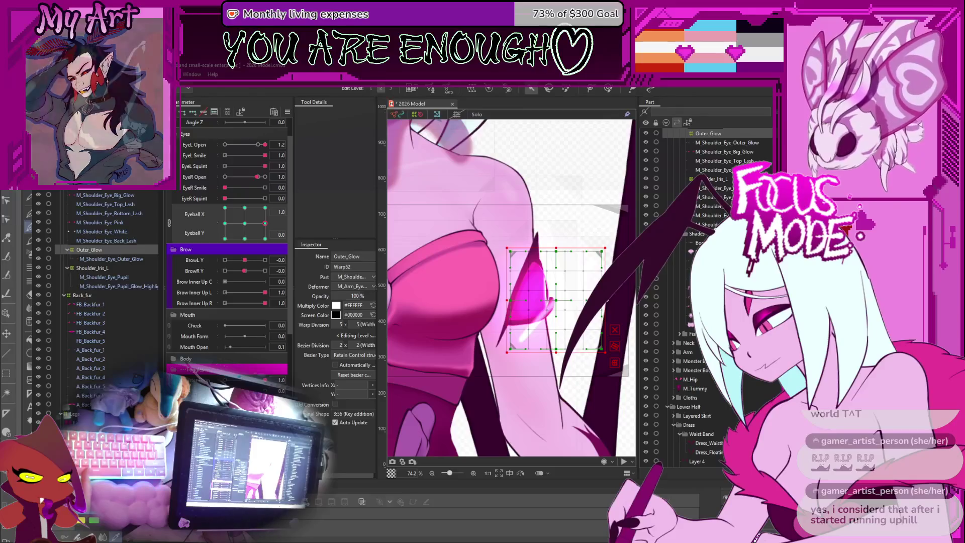
pyautogui.moveTo(605, 300); pyautogui.dragTo(541, 302)
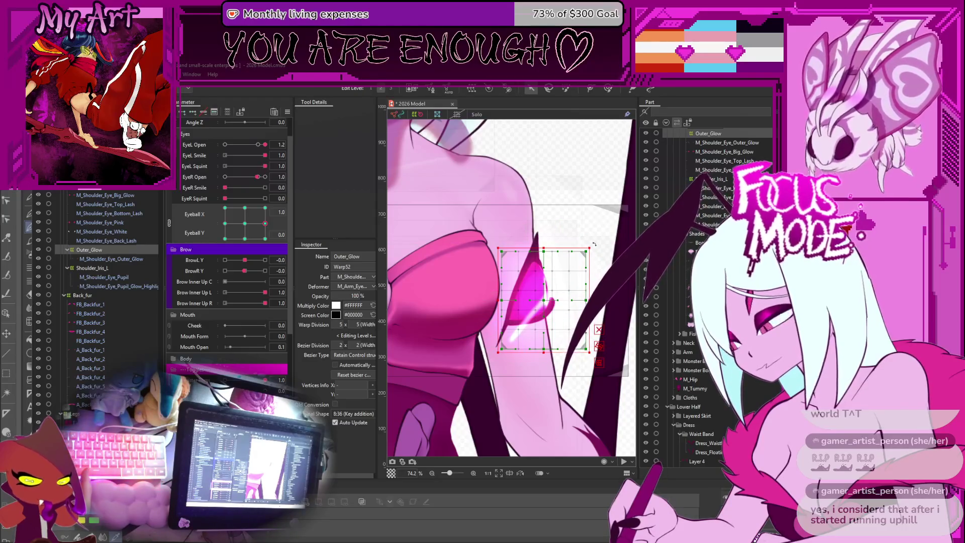
# Rotate the warp clockwise, nudge it up-right, then set Eyeball X 1.0 and Y -1.0.
pyautogui.moveTo(595, 245); pyautogui.dragTo(607, 255)
pyautogui.moveTo(544, 300); pyautogui.dragTo(546, 293)
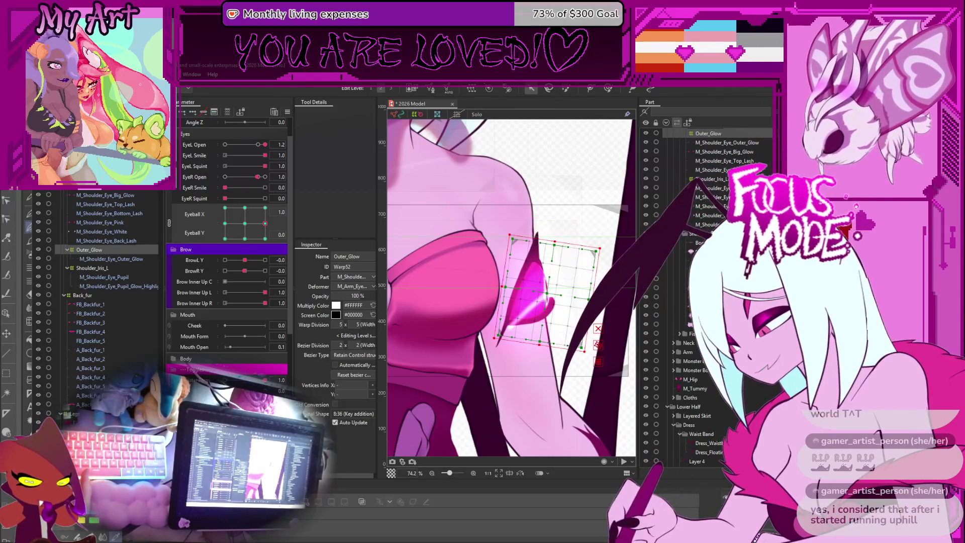
pyautogui.click(265, 239)
pyautogui.click(265, 239)
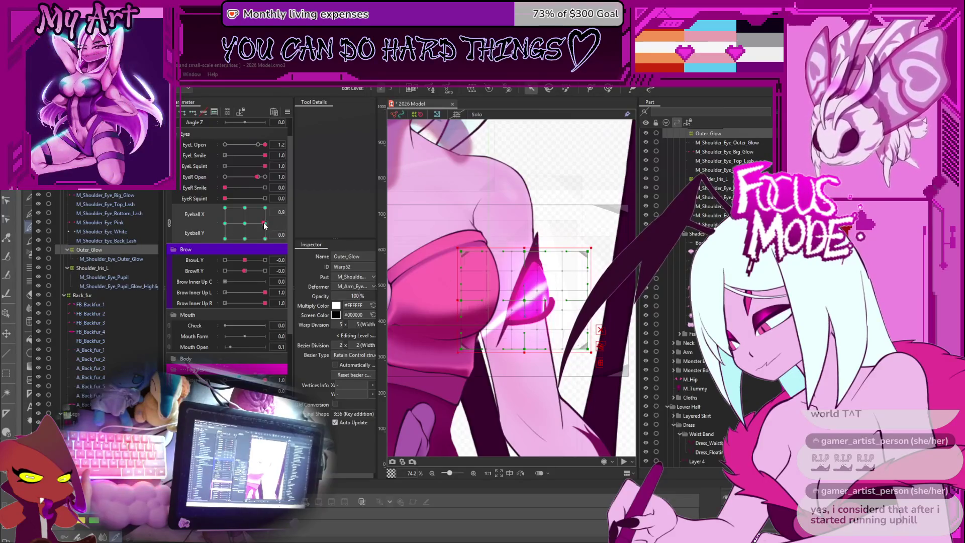
# At the bottom-right eyeball pose, rotate the warp slightly counter-clockwise and lower it about 25 px.
pyautogui.moveTo(265, 226); pyautogui.dragTo(272, 227)
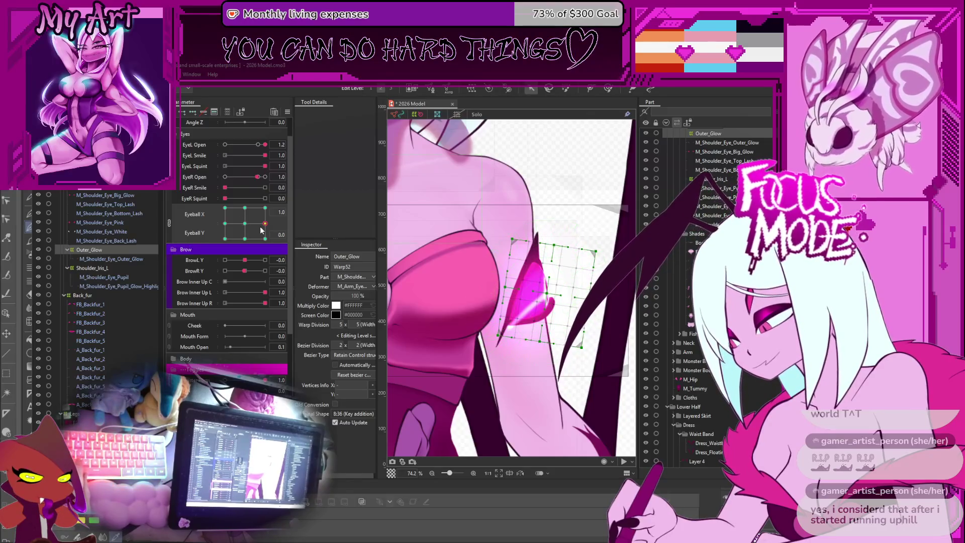
pyautogui.moveTo(261, 230); pyautogui.dragTo(289, 246)
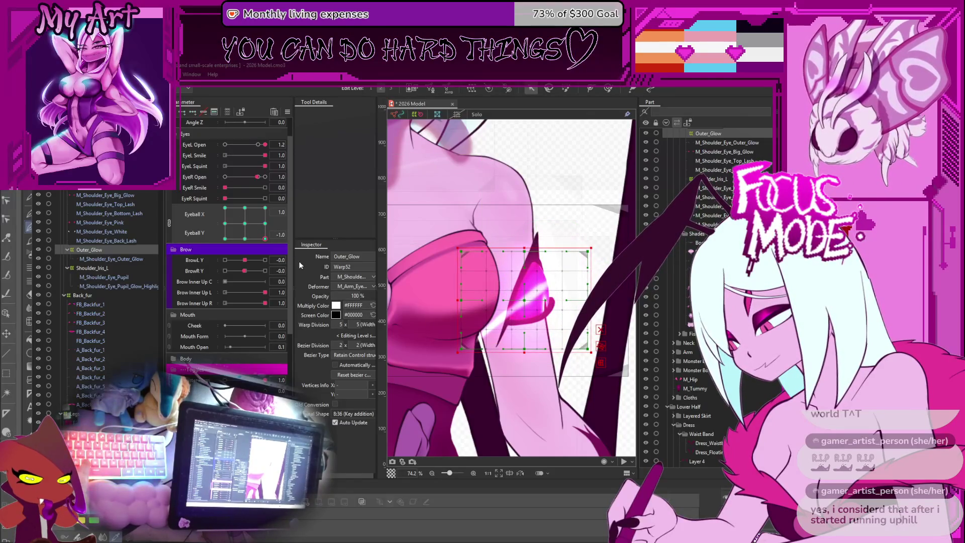
pyautogui.hotkey('ctrl', 'z')
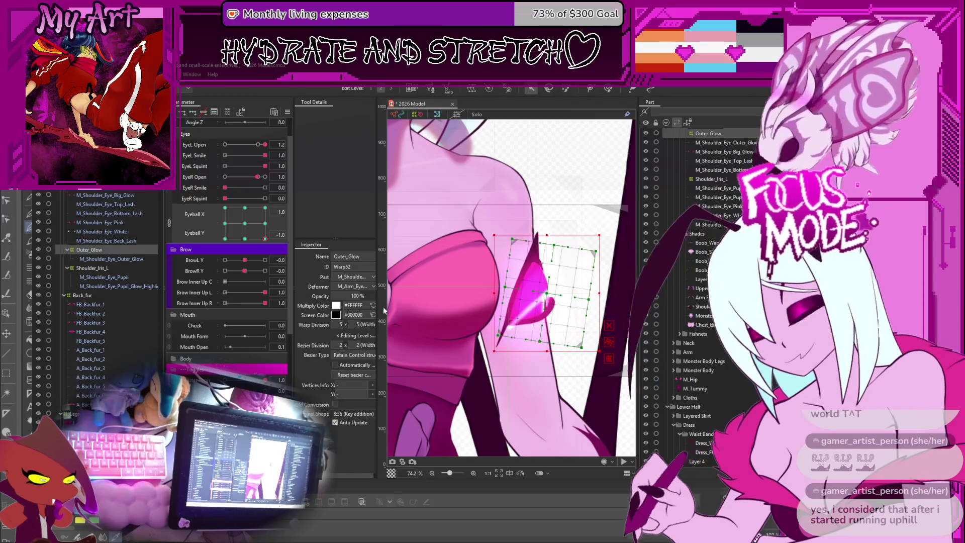
pyautogui.moveTo(605, 235); pyautogui.dragTo(596, 223)
pyautogui.moveTo(545, 295); pyautogui.dragTo(547, 304)
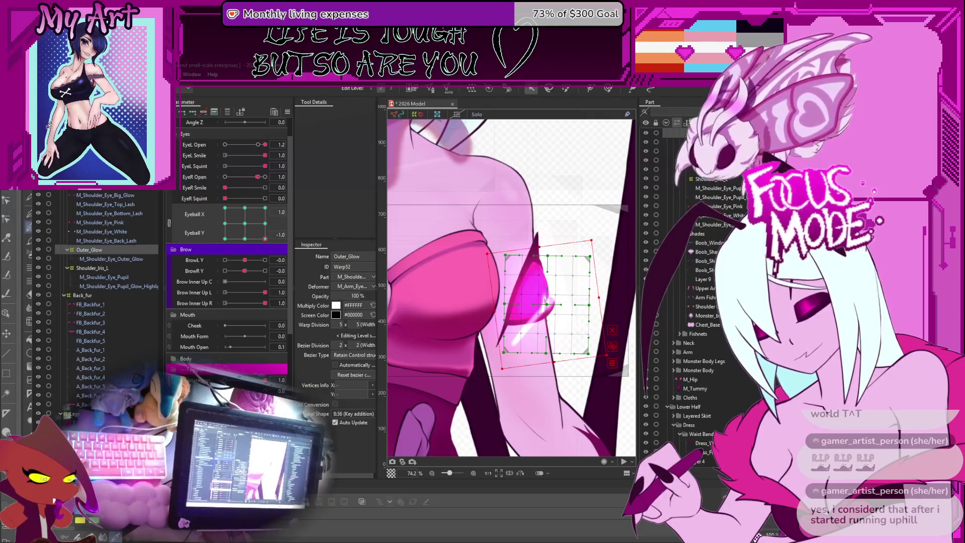
# At Eyeball Y about 0.2, extend the warp's left edge outward and shift it slightly right.
pyautogui.moveTo(265, 239)
pyautogui.mouseDown()
pyautogui.moveTo(292, 225)
pyautogui.moveTo(239, 240)
pyautogui.moveTo(282, 269)
pyautogui.moveTo(310, 272)
pyautogui.mouseUp()
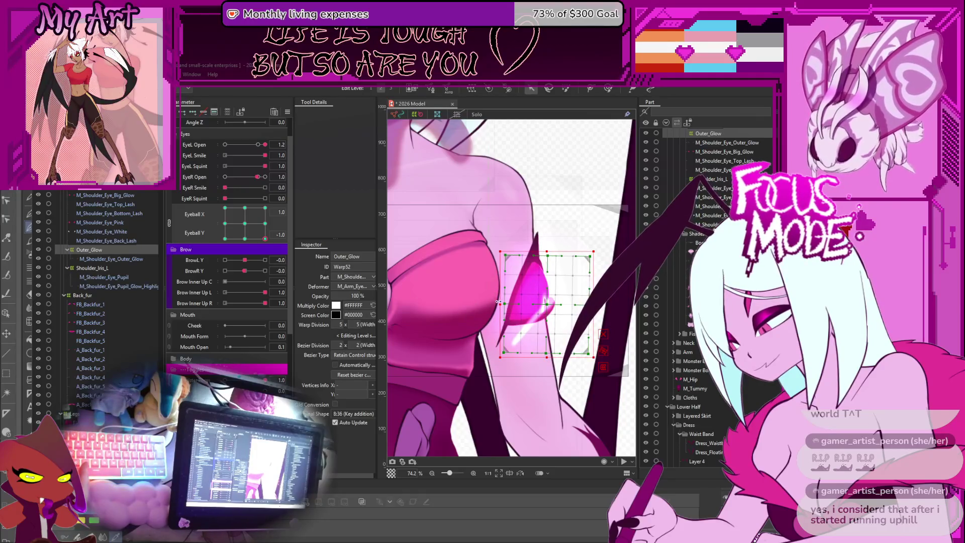
pyautogui.moveTo(498, 303); pyautogui.dragTo(486, 304)
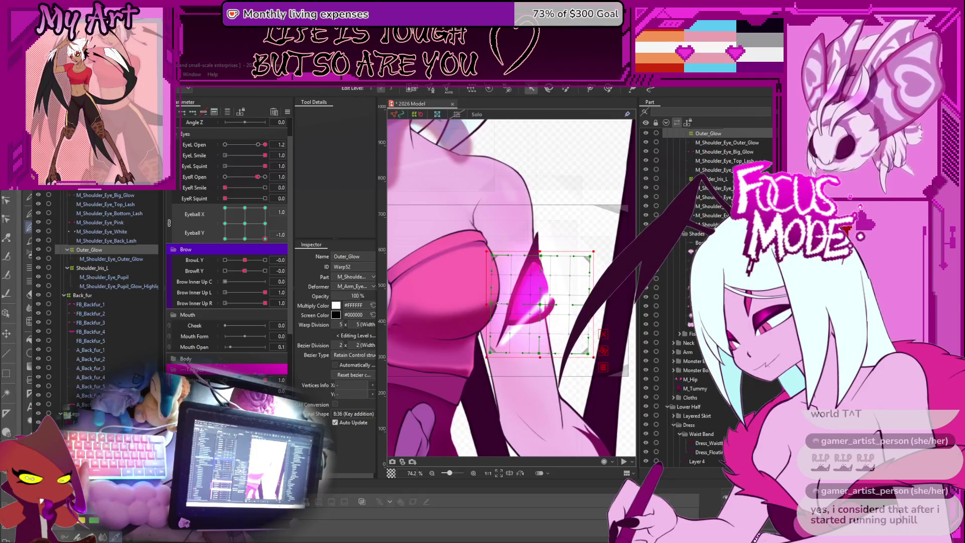
pyautogui.moveTo(546, 301); pyautogui.dragTo(546, 302)
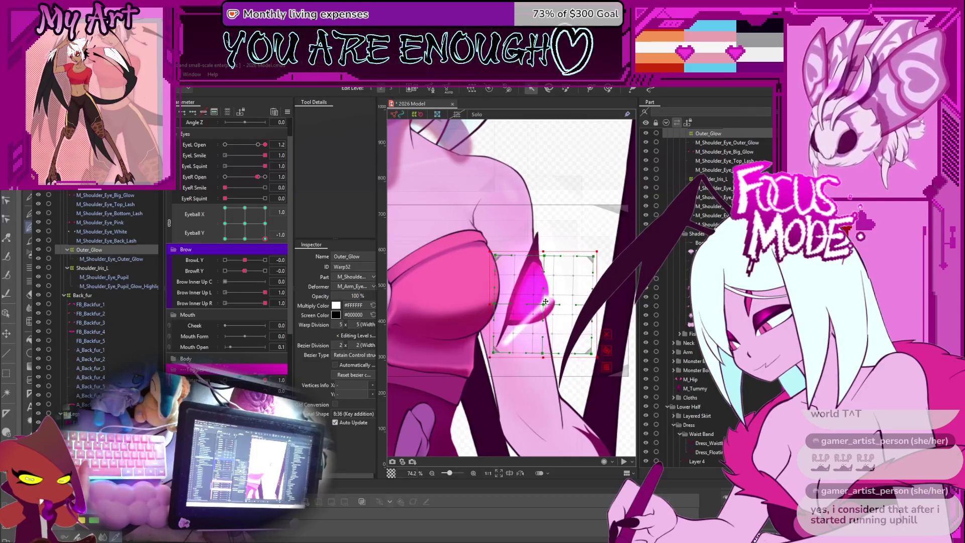
pyautogui.moveTo(265, 238); pyautogui.dragTo(265, 207)
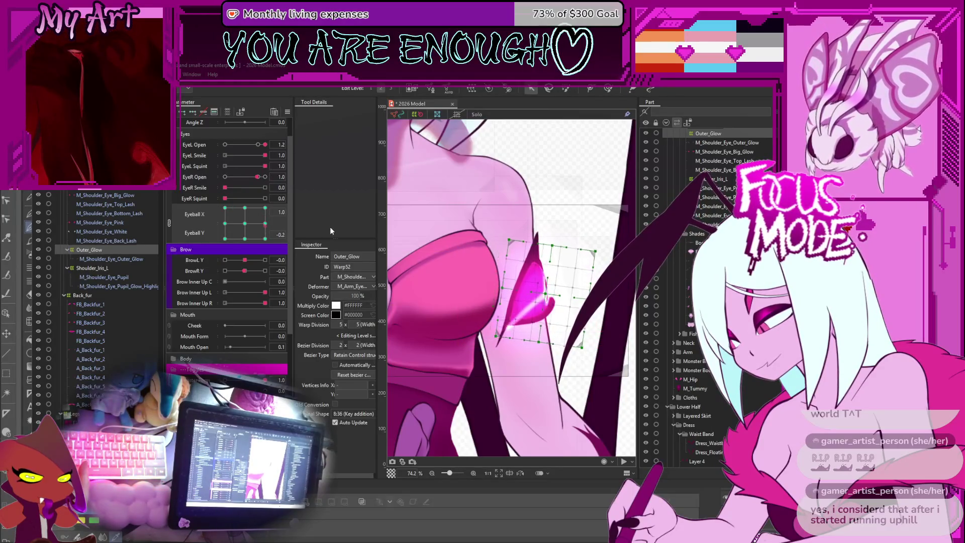
# Move the Outer_Glow warp up and raise its bottom edge to compress the glow.
pyautogui.moveTo(289, 227)
pyautogui.mouseDown()
pyautogui.moveTo(264, 213)
pyautogui.moveTo(249, 222)
pyautogui.moveTo(239, 200)
pyautogui.mouseUp()
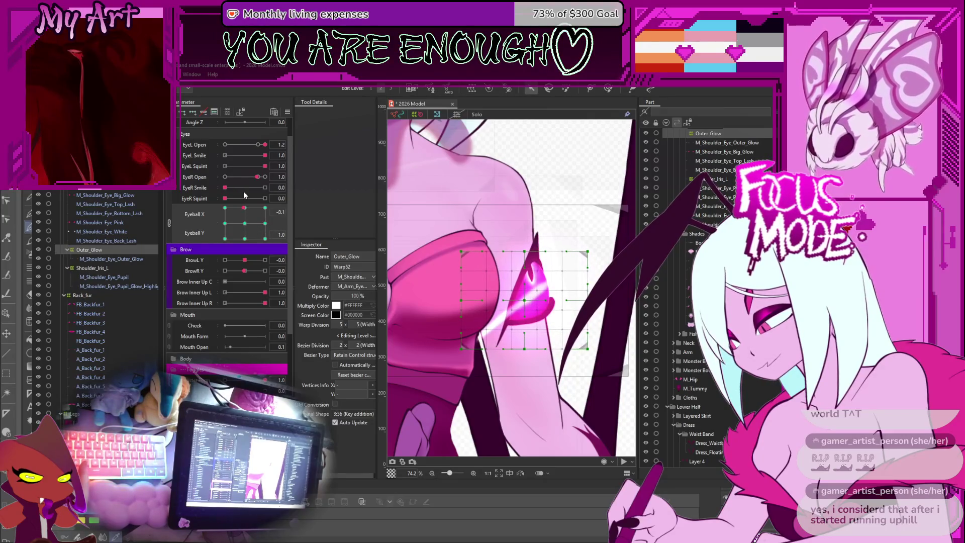
pyautogui.click(523, 290)
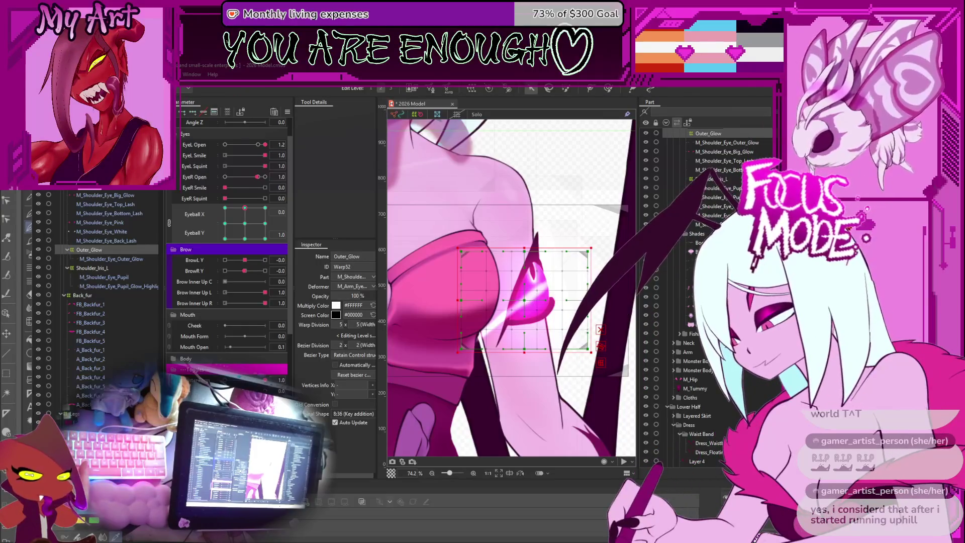
pyautogui.moveTo(528, 300); pyautogui.dragTo(527, 281)
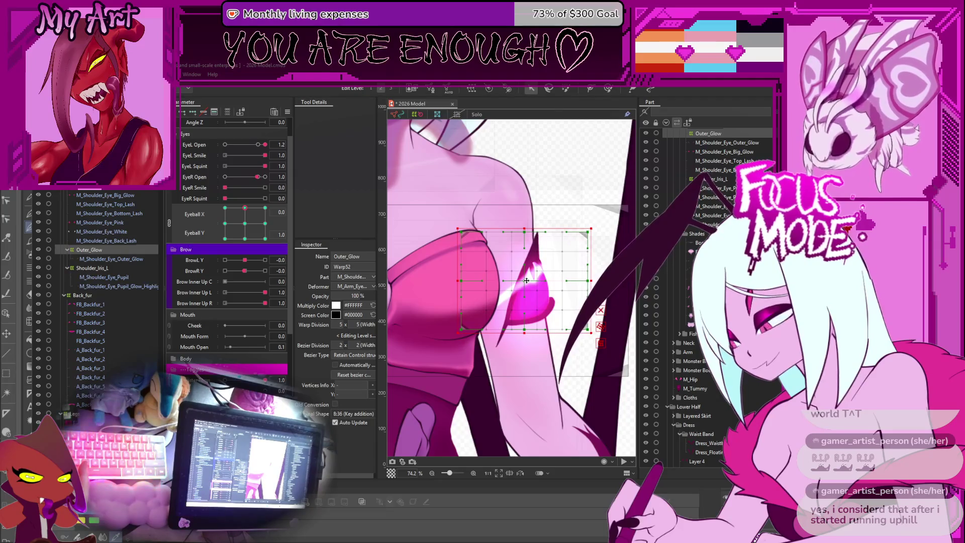
pyautogui.moveTo(526, 333); pyautogui.dragTo(526, 315)
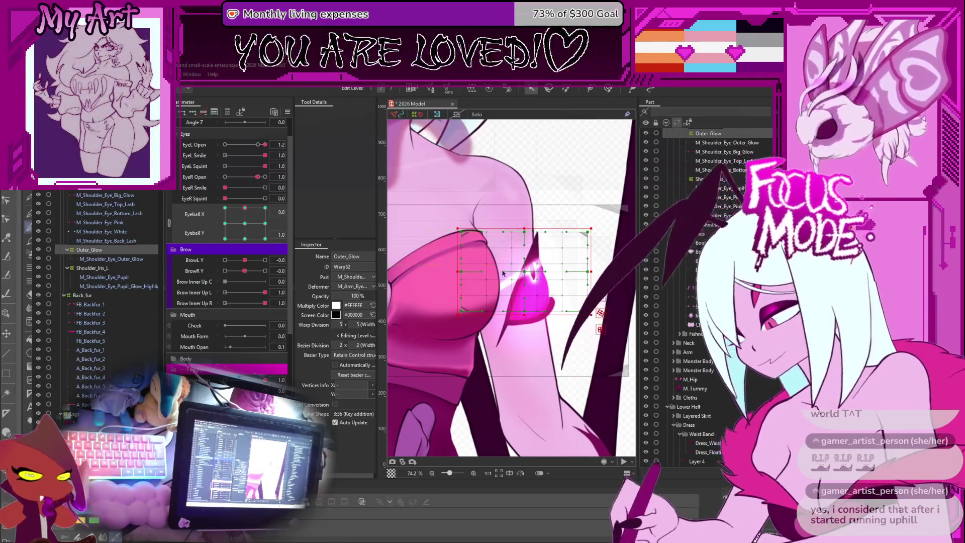
pyautogui.moveTo(526, 272); pyautogui.dragTo(524, 269)
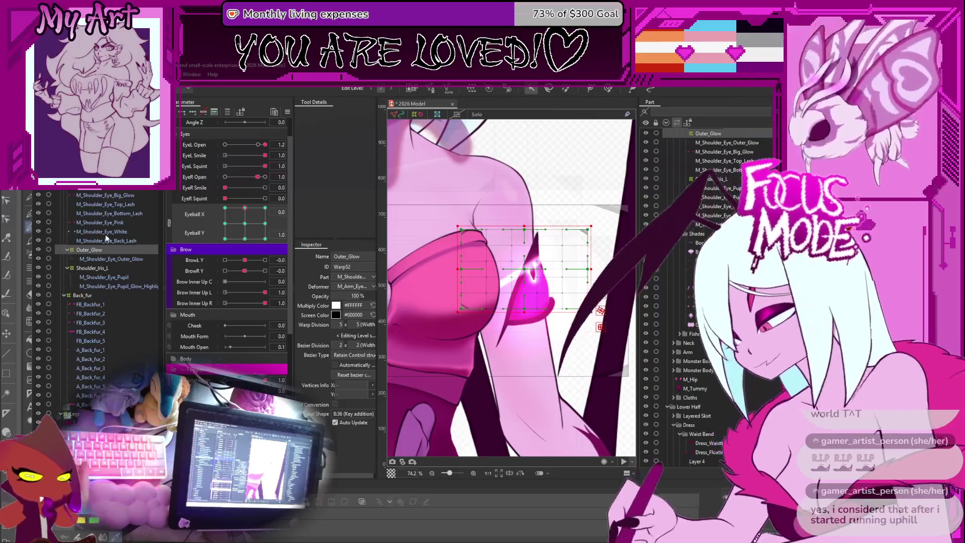
# Preview the glow at right-looking, straight-up and upper-right eyeball poses.
pyautogui.moveTo(248, 224); pyautogui.dragTo(267, 232)
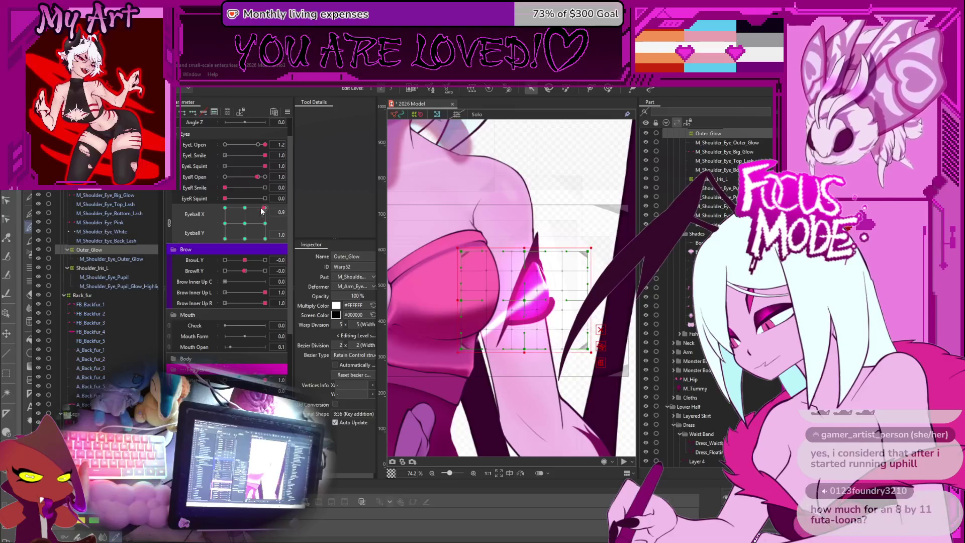
pyautogui.click(244, 211)
pyautogui.moveTo(245, 211); pyautogui.dragTo(302, 222)
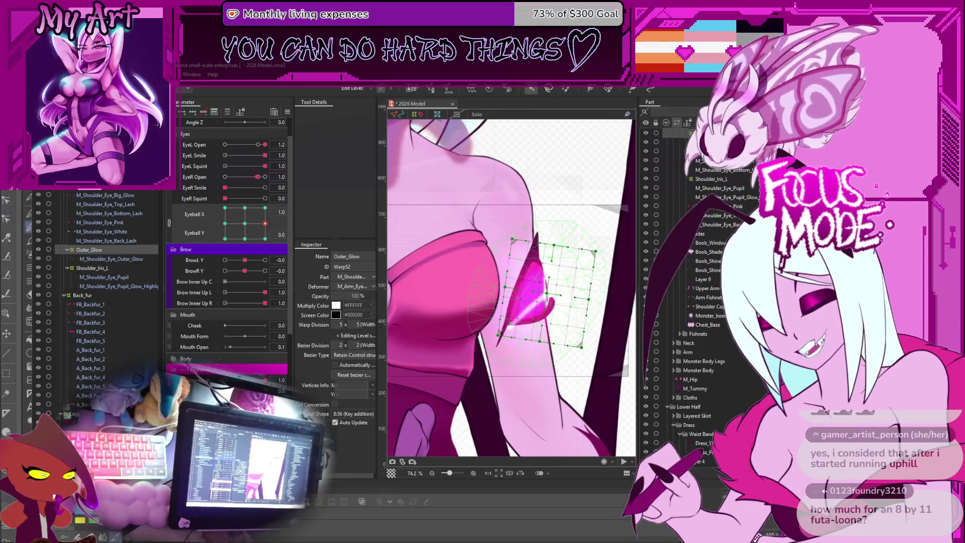
pyautogui.click(265, 207)
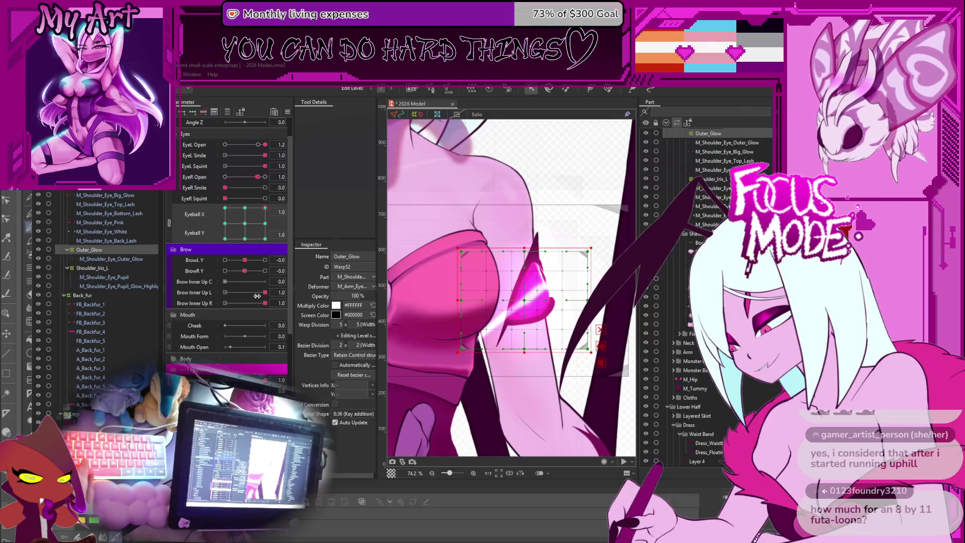
# Tilt the Outer_Glow warp counter-clockwise and raise it about 45 px at the upper-right key.
pyautogui.hotkey('ctrl', 'z')
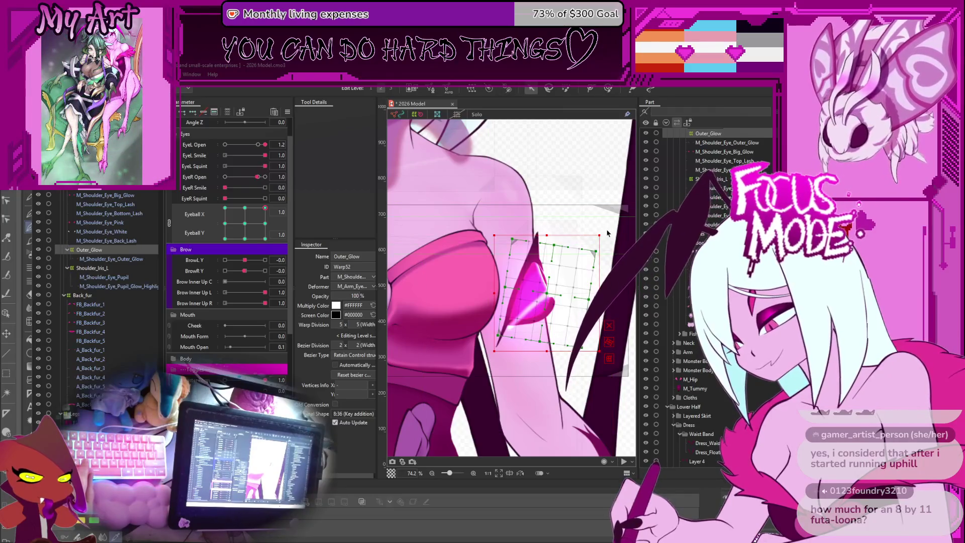
pyautogui.moveTo(605, 230); pyautogui.dragTo(590, 219)
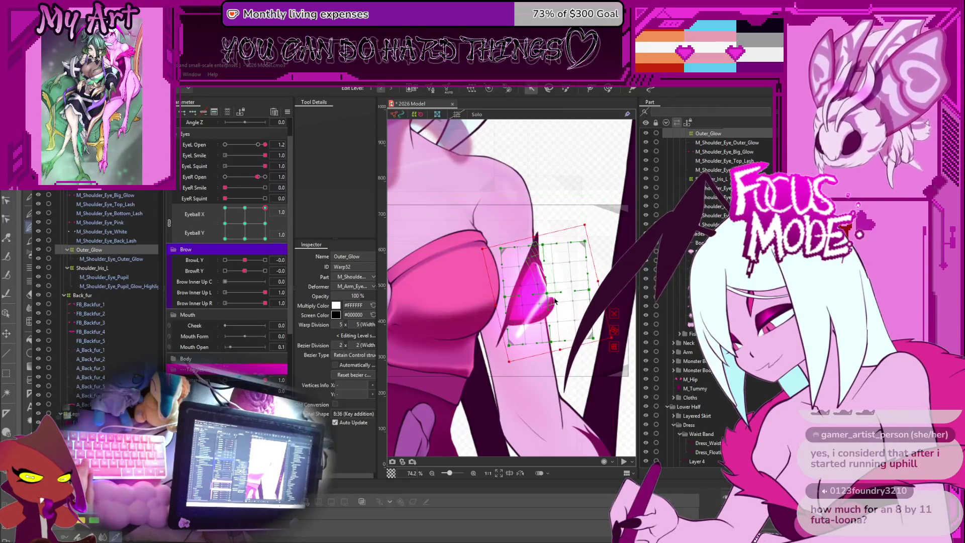
pyautogui.moveTo(550, 290); pyautogui.dragTo(547, 268)
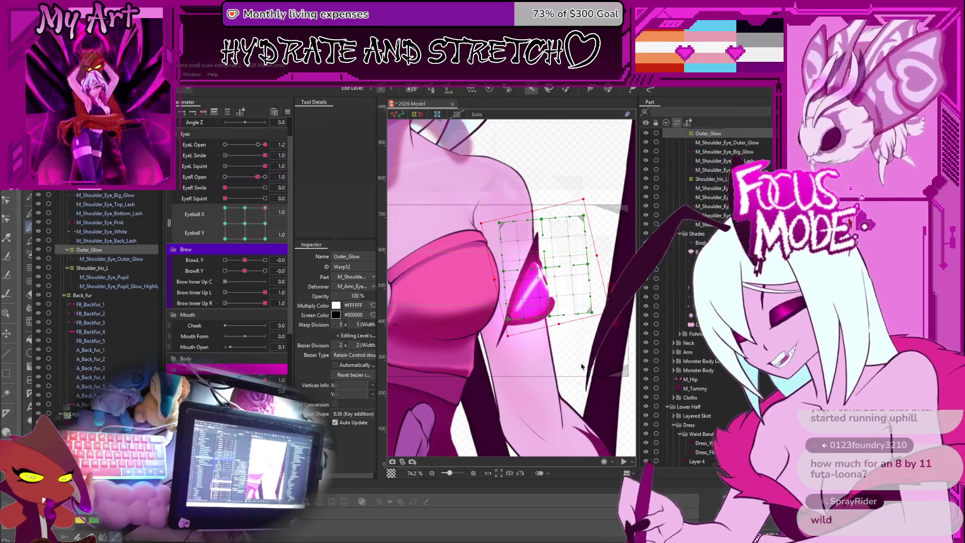
pyautogui.moveTo(265, 208)
pyautogui.mouseDown()
pyautogui.moveTo(258, 223)
pyautogui.moveTo(276, 225)
pyautogui.moveTo(277, 204)
pyautogui.moveTo(304, 224)
pyautogui.mouseUp()
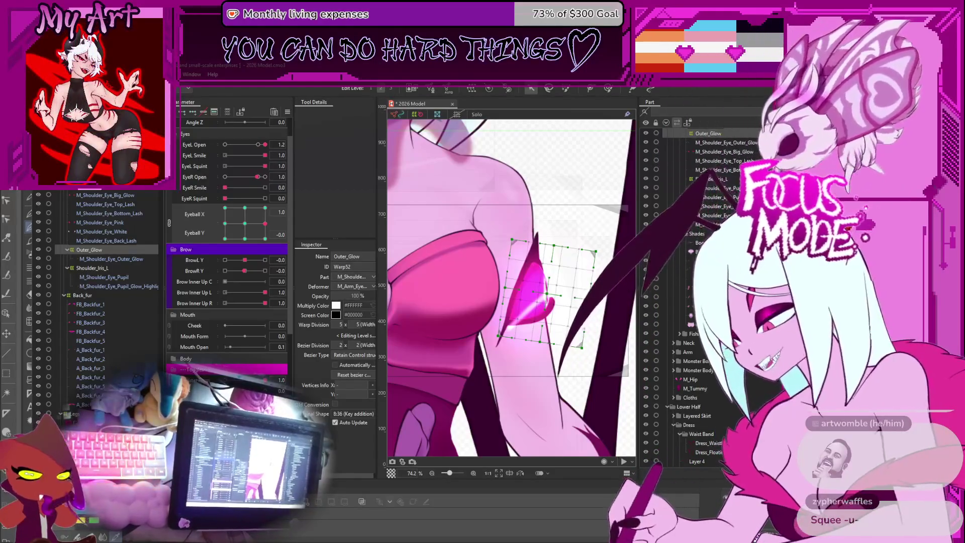
# Preview the glow at upper-left, down-right, up and down eyeball poses.
pyautogui.moveTo(257, 227)
pyautogui.mouseDown()
pyautogui.moveTo(299, 204)
pyautogui.moveTo(303, 171)
pyautogui.moveTo(238, 166)
pyautogui.moveTo(249, 150)
pyautogui.moveTo(327, 167)
pyautogui.mouseUp()
pyautogui.moveTo(343, 200)
pyautogui.mouseDown()
pyautogui.moveTo(360, 228)
pyautogui.moveTo(272, 227)
pyautogui.mouseUp()
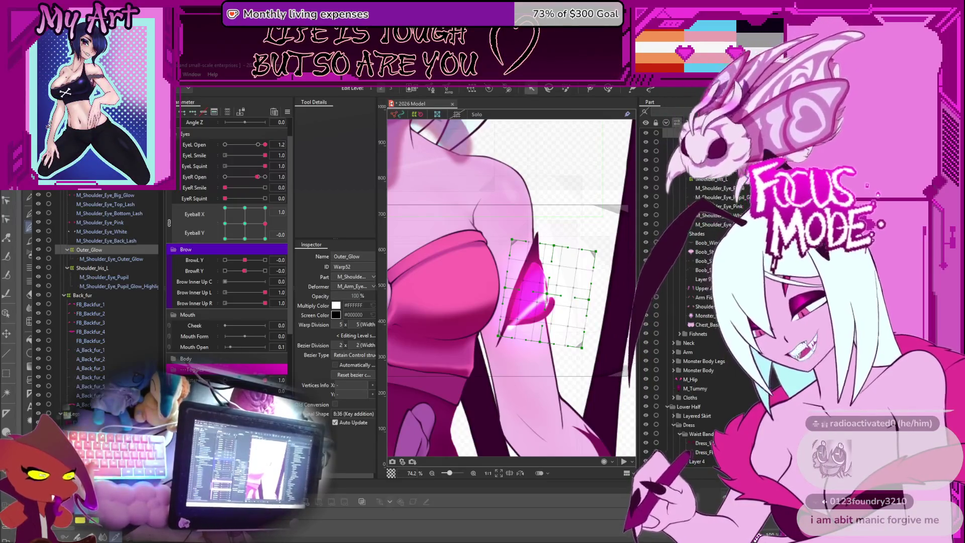
pyautogui.moveTo(265, 224)
pyautogui.mouseDown()
pyautogui.moveTo(289, 195)
pyautogui.moveTo(220, 149)
pyautogui.mouseUp()
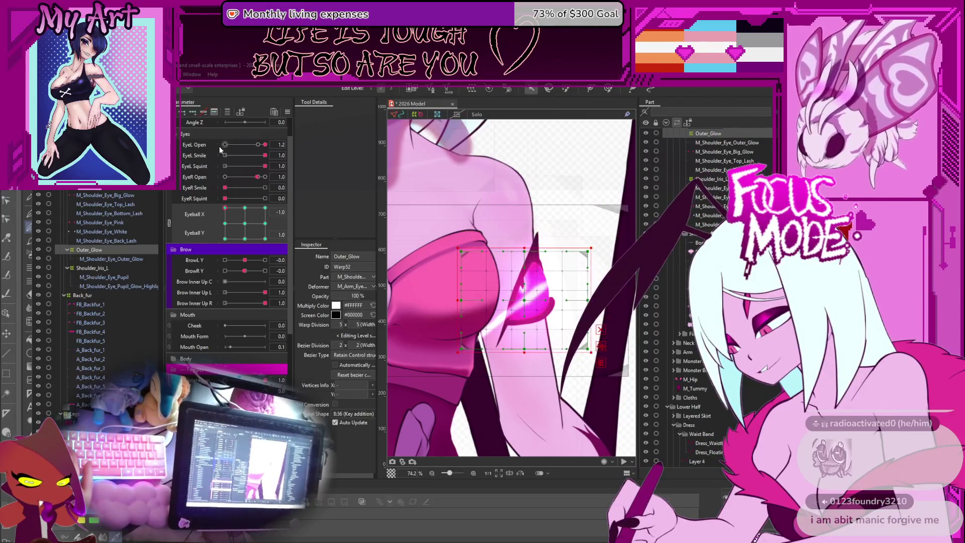
pyautogui.moveTo(225, 207)
pyautogui.mouseDown()
pyautogui.moveTo(238, 234)
pyautogui.moveTo(217, 226)
pyautogui.mouseUp()
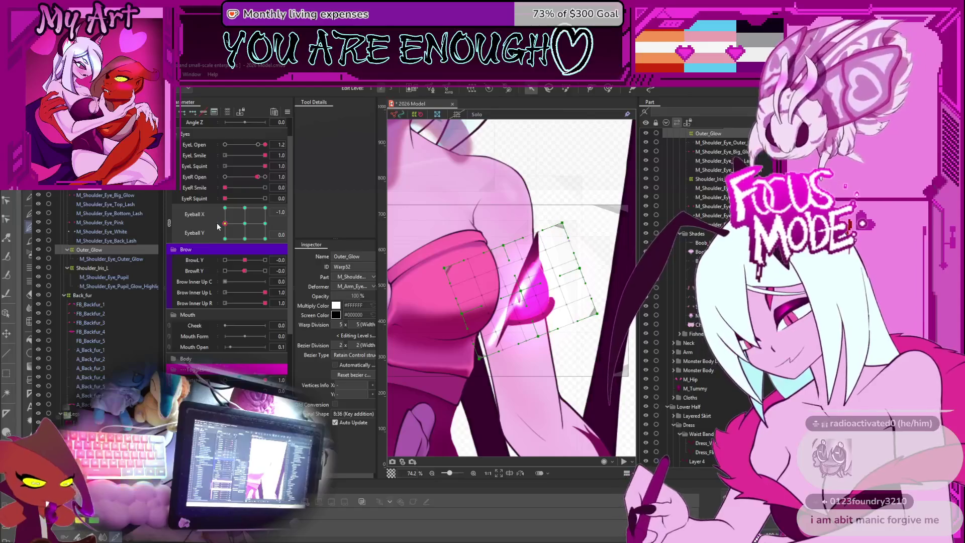
# Compare the glow at down and straight-up poses, settling on the upper-left eyeball key.
pyautogui.click(225, 208)
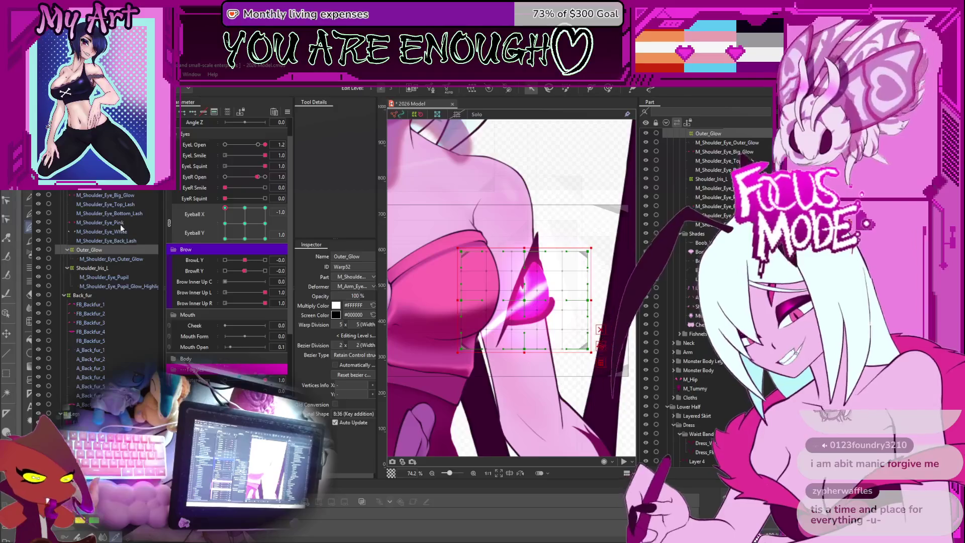
pyautogui.hotkey('ctrl', 'z')
pyautogui.click(225, 229)
pyautogui.click(225, 207)
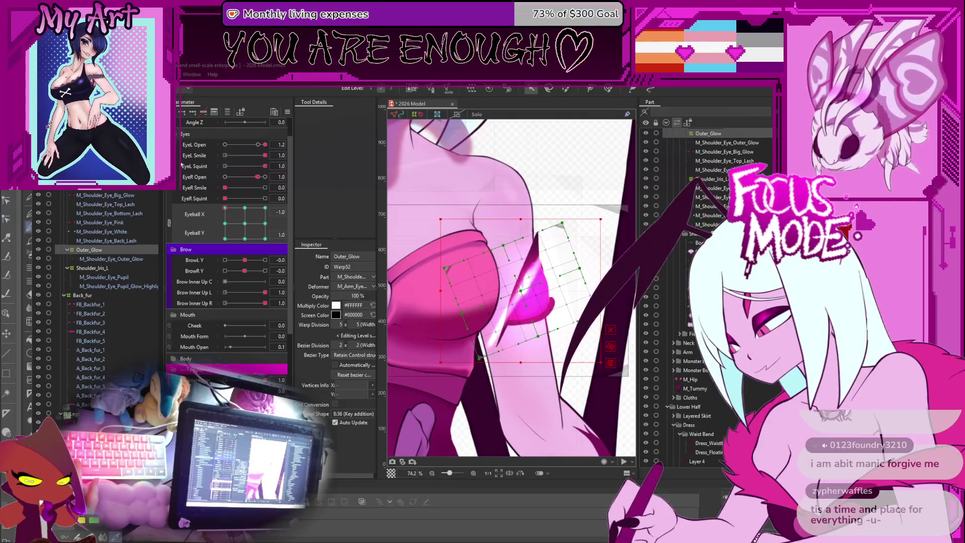
pyautogui.click(246, 207)
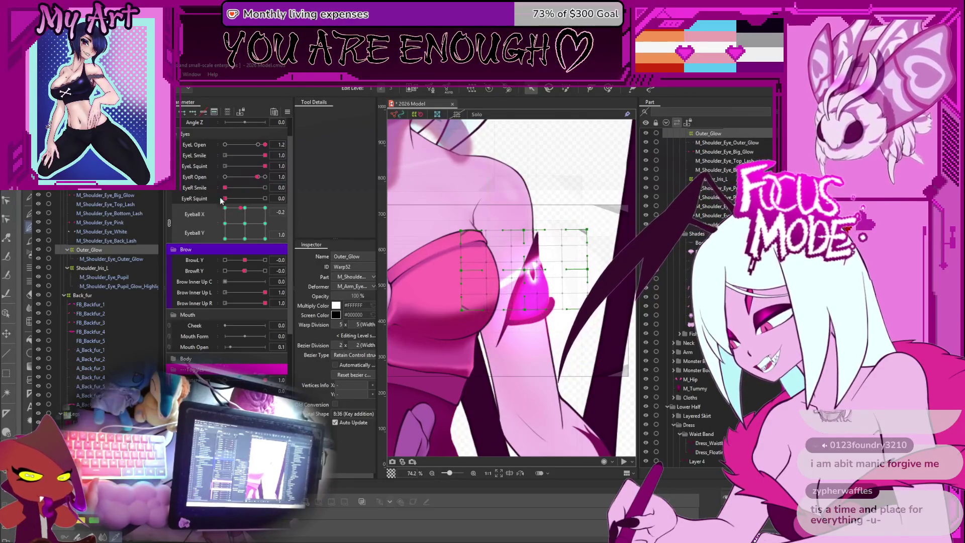
pyautogui.click(225, 208)
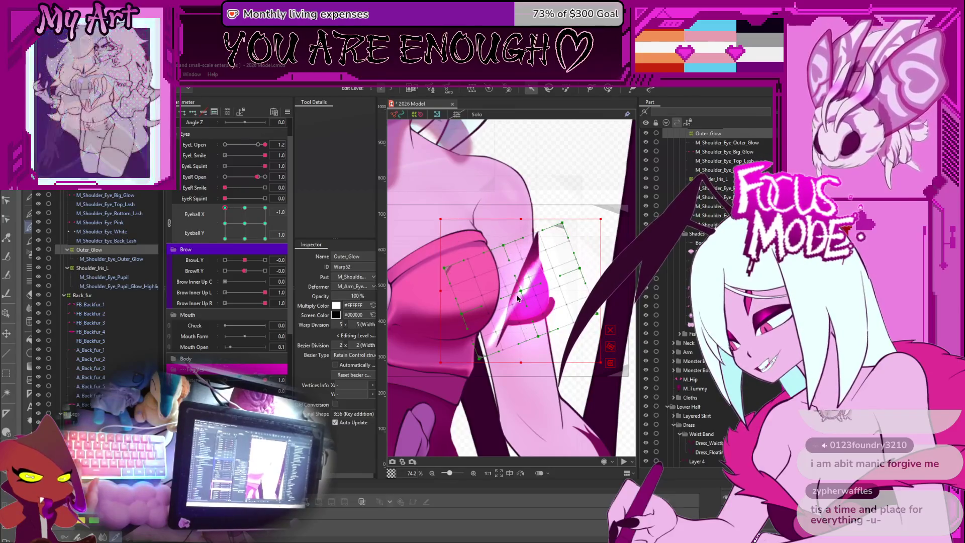
# Raise the glow warp about 40 px, narrow it from the left, and nudge it down-left.
pyautogui.moveTo(518, 284); pyautogui.dragTo(520, 268)
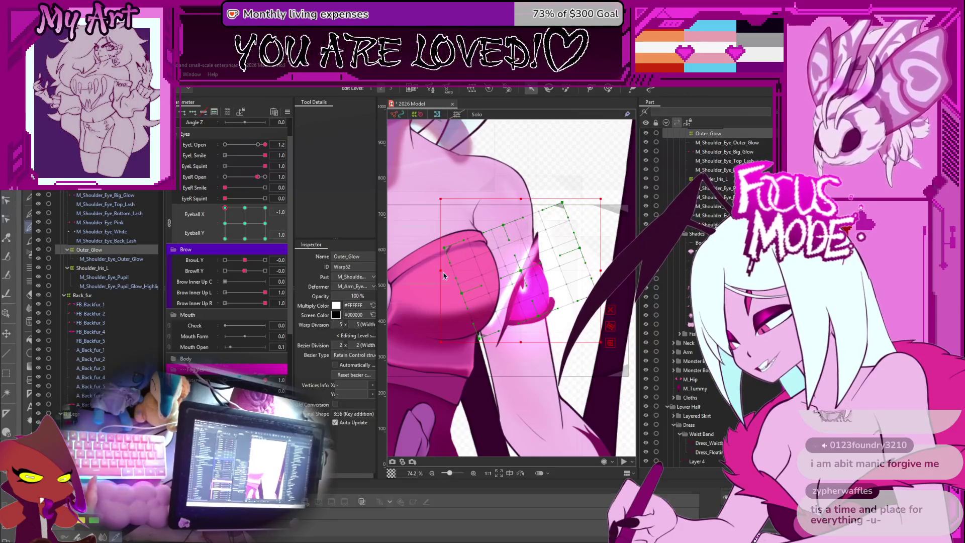
pyautogui.moveTo(452, 271); pyautogui.dragTo(455, 271)
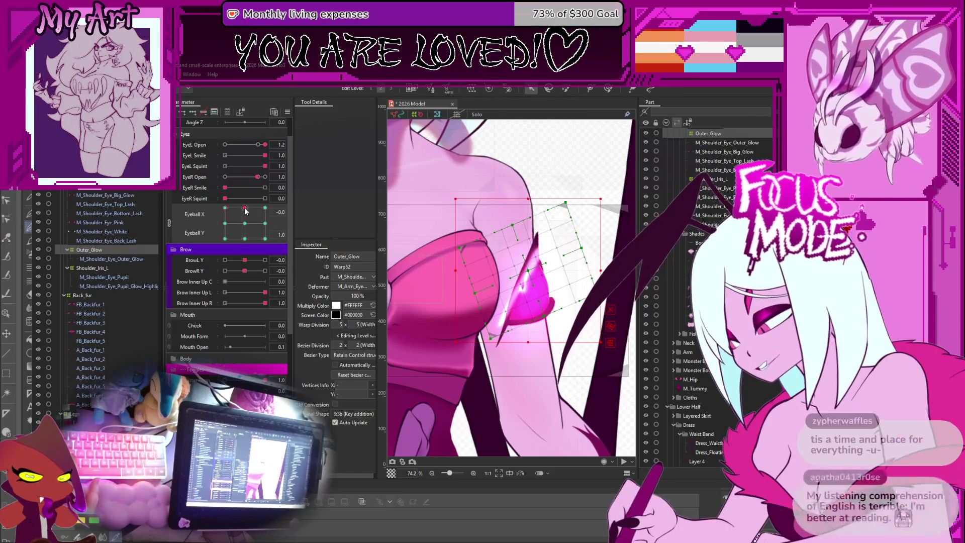
pyautogui.moveTo(225, 187)
pyautogui.mouseDown()
pyautogui.moveTo(244, 184)
pyautogui.moveTo(211, 176)
pyautogui.mouseUp()
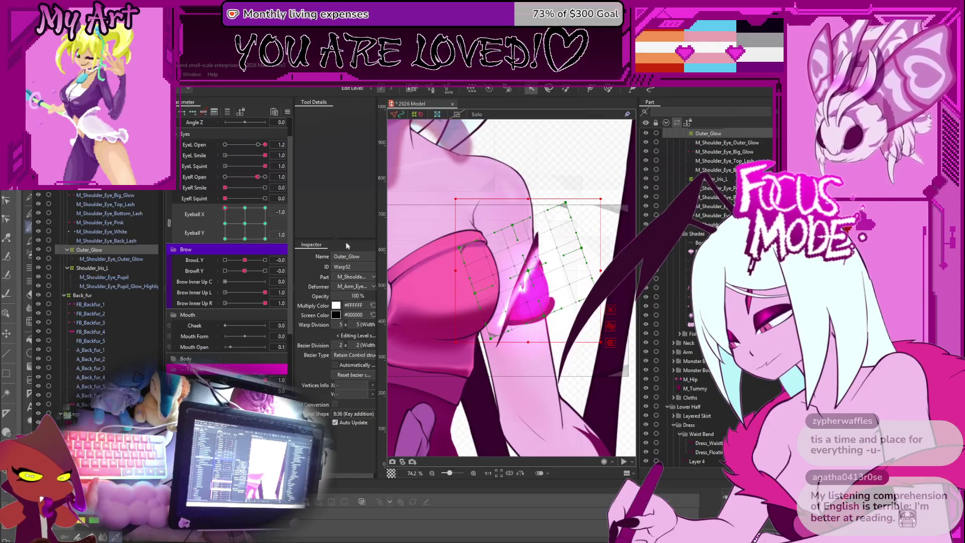
pyautogui.moveTo(530, 268); pyautogui.dragTo(524, 275)
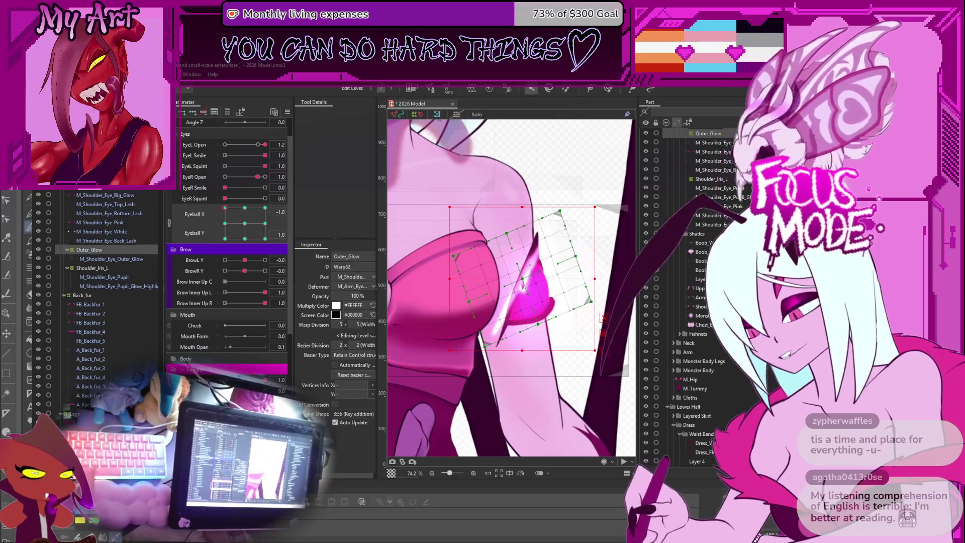
# Preview the glow at bottom-left, right, upper-right and down eyeball poses.
pyautogui.click(225, 239)
pyautogui.click(265, 226)
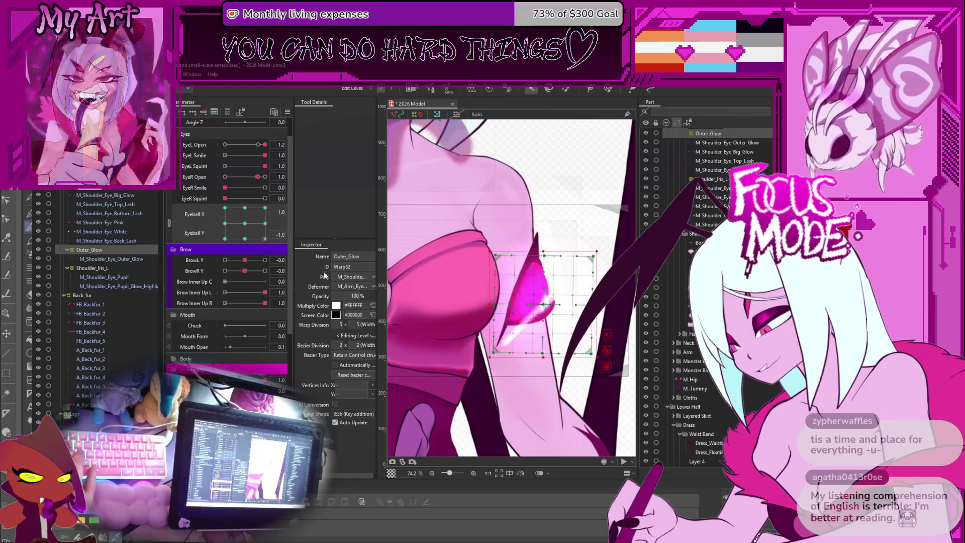
pyautogui.click(265, 208)
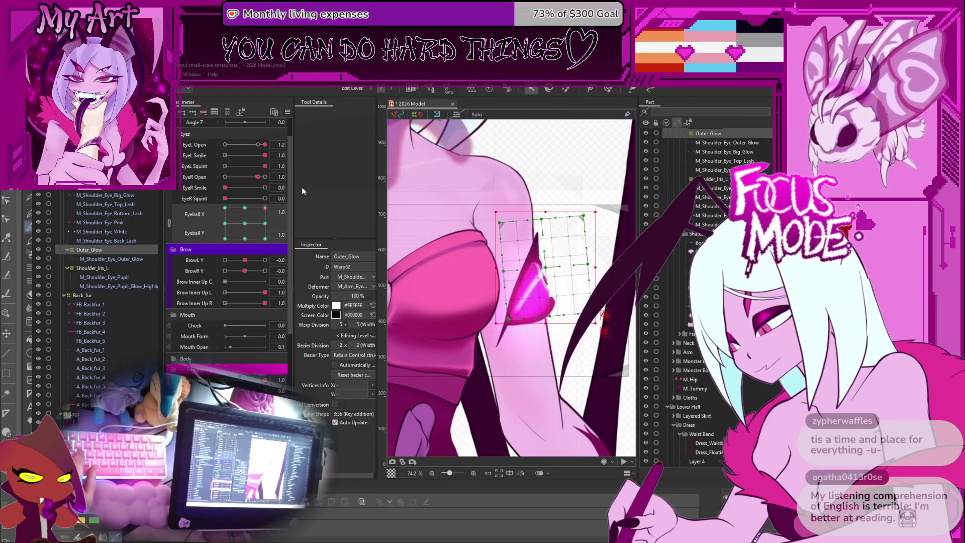
pyautogui.click(265, 211)
pyautogui.click(250, 235)
pyautogui.moveTo(250, 233)
pyautogui.mouseDown()
pyautogui.moveTo(244, 220)
pyautogui.moveTo(251, 252)
pyautogui.moveTo(294, 269)
pyautogui.mouseUp()
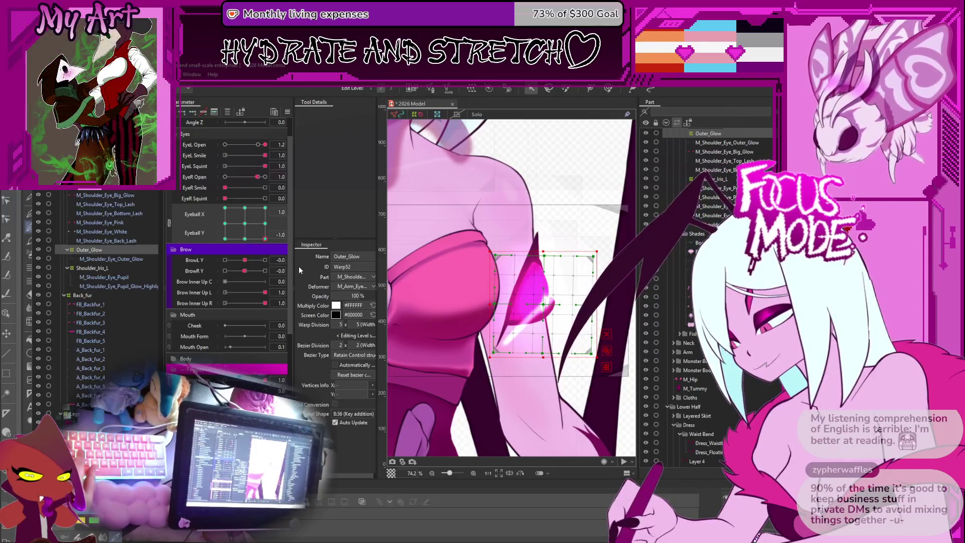
# At the upper-right eyeball key, lower the glow warp about 15 px, then check left poses.
pyautogui.moveTo(289, 246)
pyautogui.mouseDown()
pyautogui.moveTo(315, 181)
pyautogui.moveTo(336, 215)
pyautogui.moveTo(335, 186)
pyautogui.mouseUp()
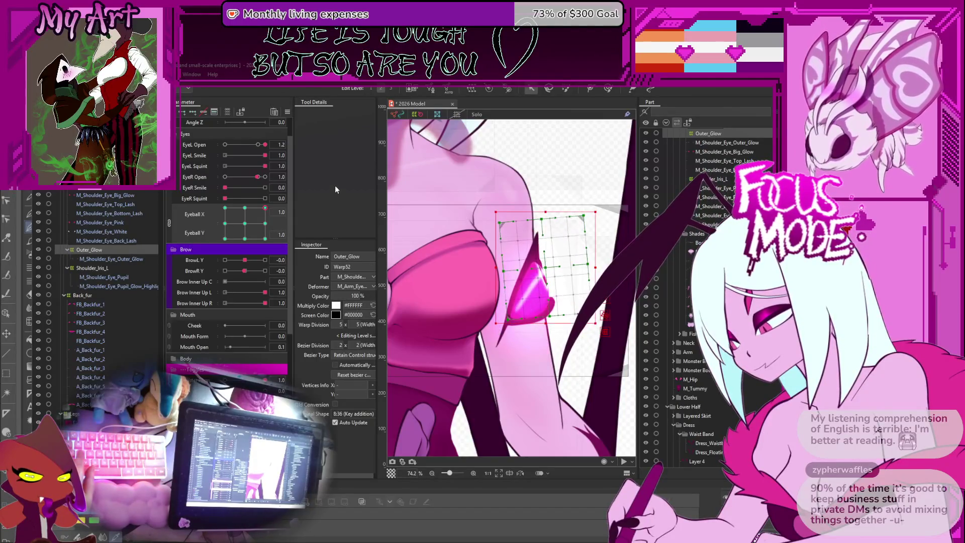
pyautogui.moveTo(265, 157)
pyautogui.mouseDown()
pyautogui.moveTo(246, 157)
pyautogui.moveTo(265, 158)
pyautogui.mouseUp()
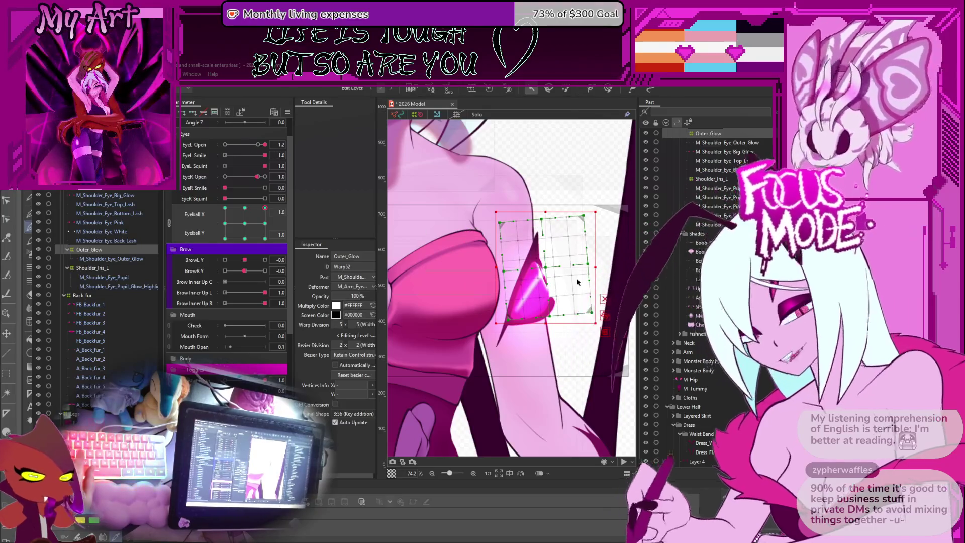
pyautogui.moveTo(546, 272); pyautogui.dragTo(546, 280)
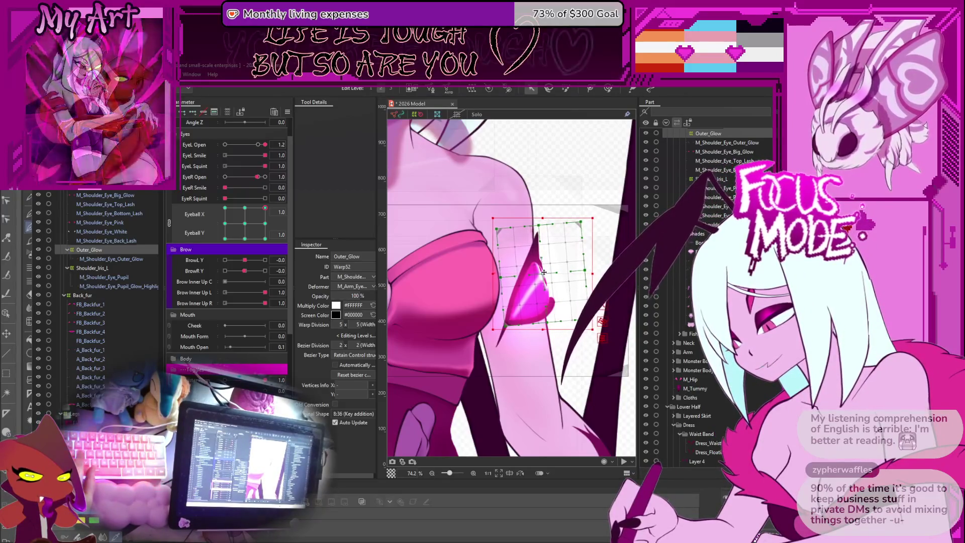
pyautogui.click(236, 206)
pyautogui.moveTo(233, 203)
pyautogui.mouseDown()
pyautogui.moveTo(221, 236)
pyautogui.moveTo(180, 280)
pyautogui.moveTo(215, 277)
pyautogui.moveTo(173, 243)
pyautogui.moveTo(178, 193)
pyautogui.mouseUp()
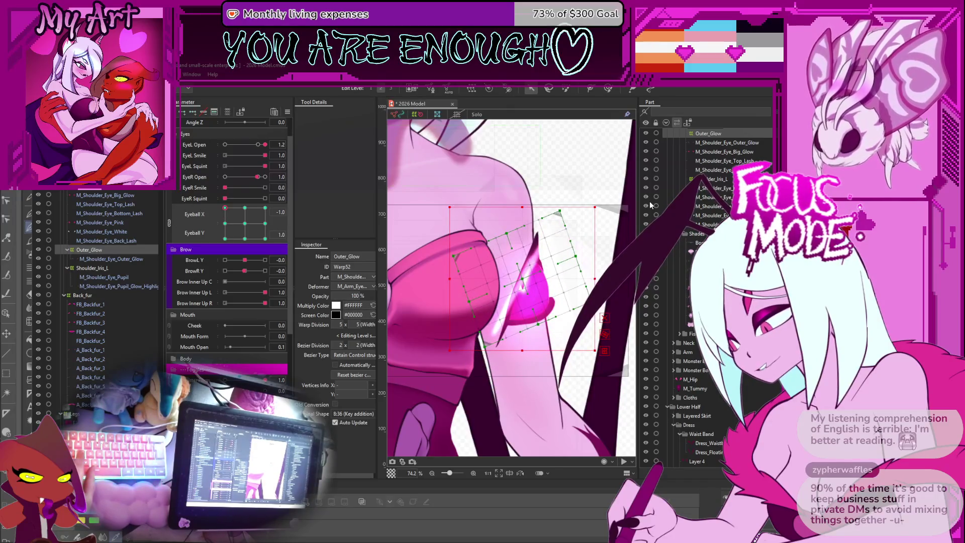
# Rotate the glow warp slightly clockwise and shift the eyeball pose toward the left.
pyautogui.moveTo(605, 205); pyautogui.dragTo(608, 209)
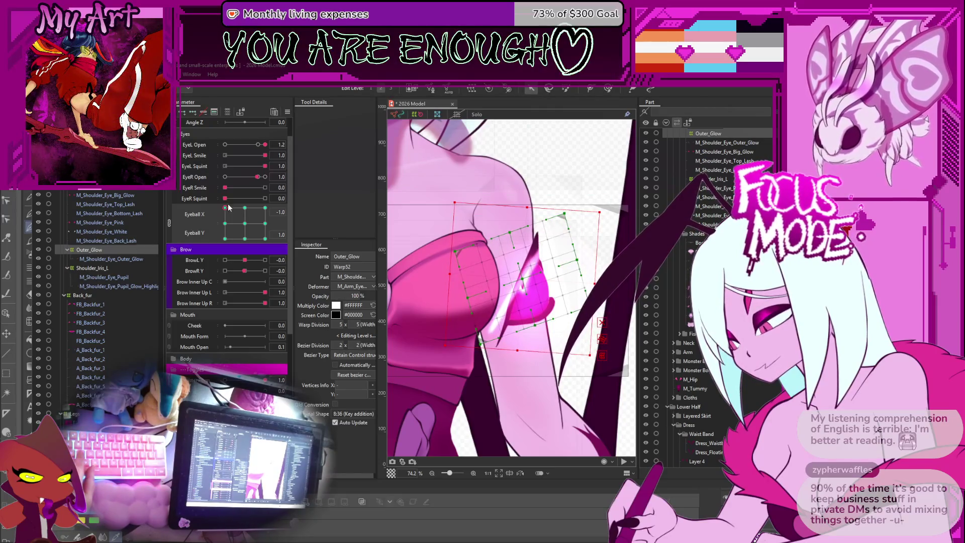
pyautogui.moveTo(232, 206); pyautogui.dragTo(241, 200)
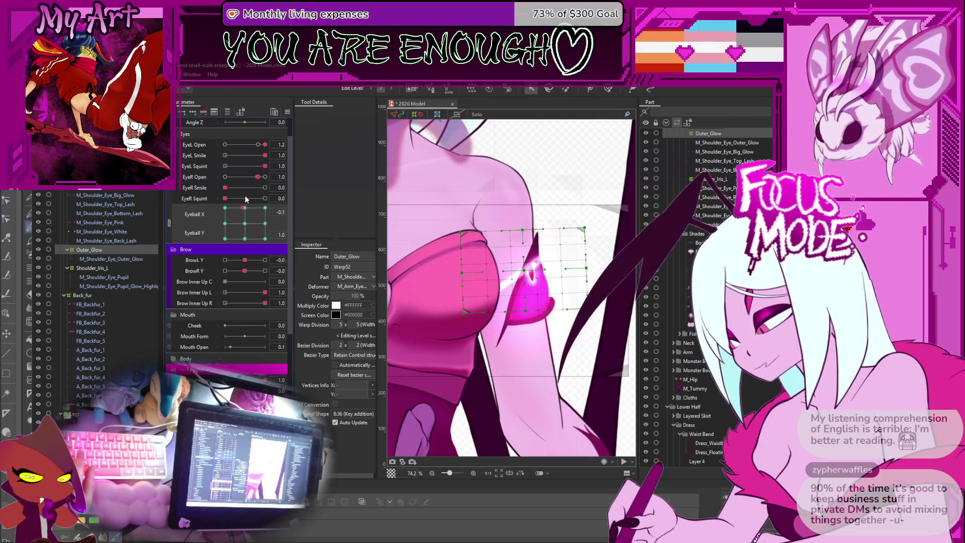
pyautogui.moveTo(245, 198); pyautogui.dragTo(233, 173)
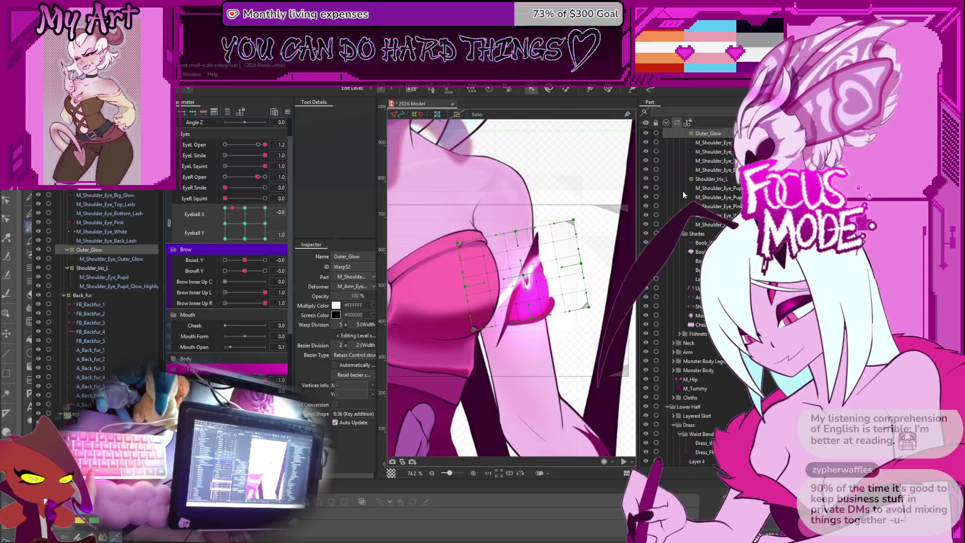
# Set EyeR Squint to 0.8, preview a left-of-centre pose, and bring up the physics preview.
pyautogui.click(256, 199)
pyautogui.moveTo(254, 216); pyautogui.dragTo(231, 220)
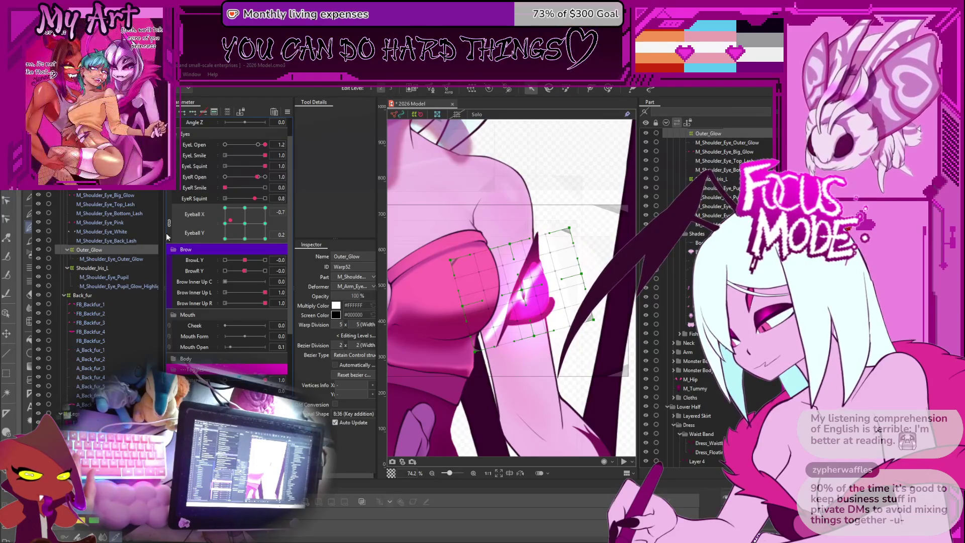
pyautogui.hotkey('alt', 'Tab')
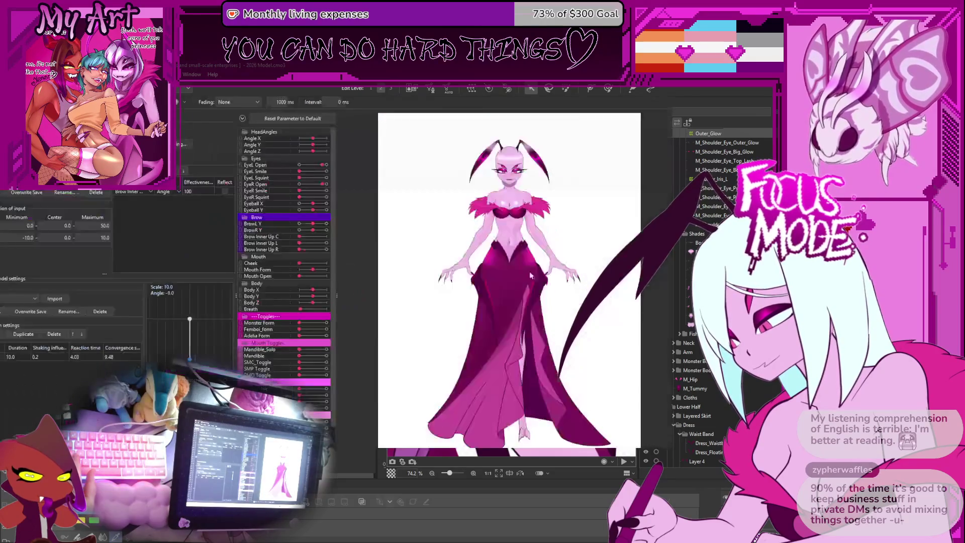
# Drag the Monster Form slider to its maximum to preview the full winged monster form.
pyautogui.click(312, 324)
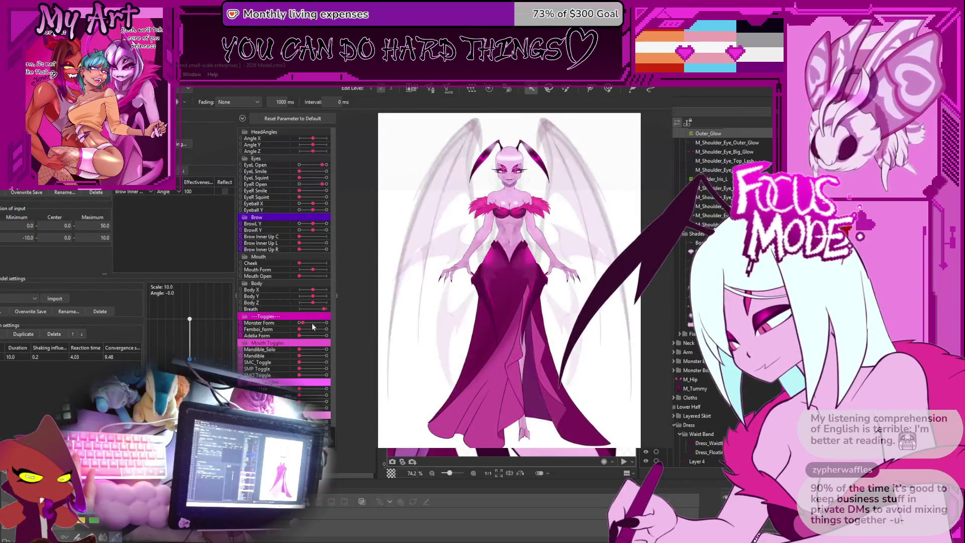
pyautogui.moveTo(313, 326); pyautogui.dragTo(327, 323)
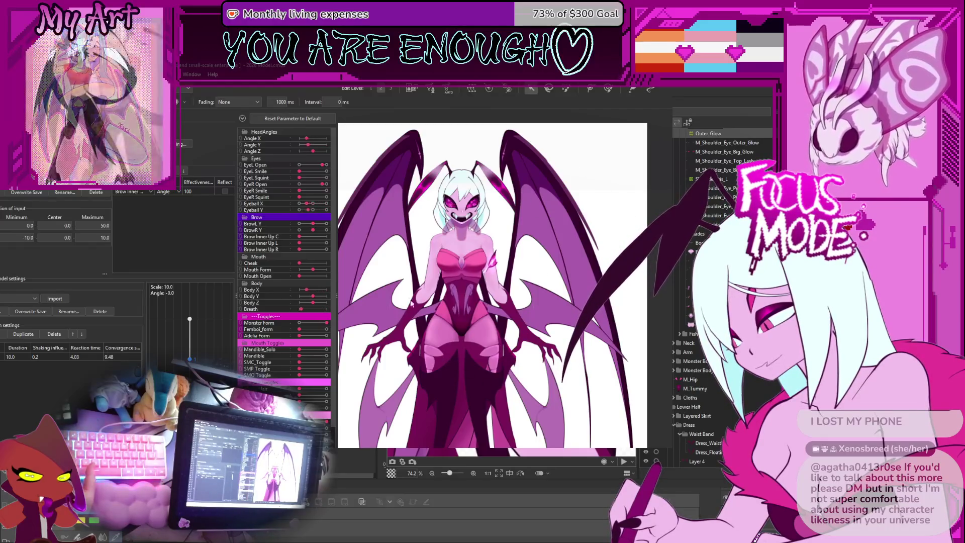
pyautogui.scroll(-3, 284, 287)
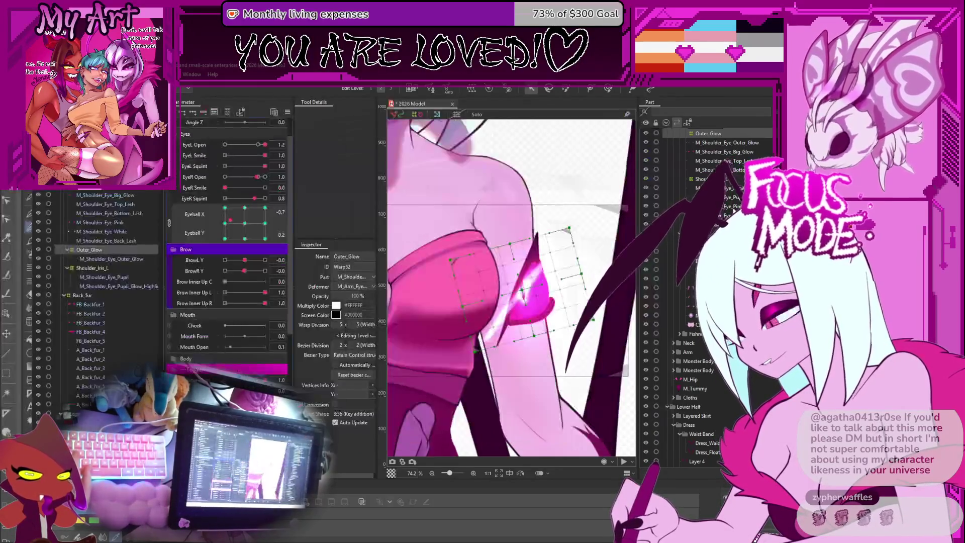
# Set the gaze to Eyeball X -0.1, Y 0.1 and drop EyeL Open to 0.0 to close the shoulder eye.
pyautogui.scroll(-5, 498, 281)
pyautogui.scroll(5, 508, 281)
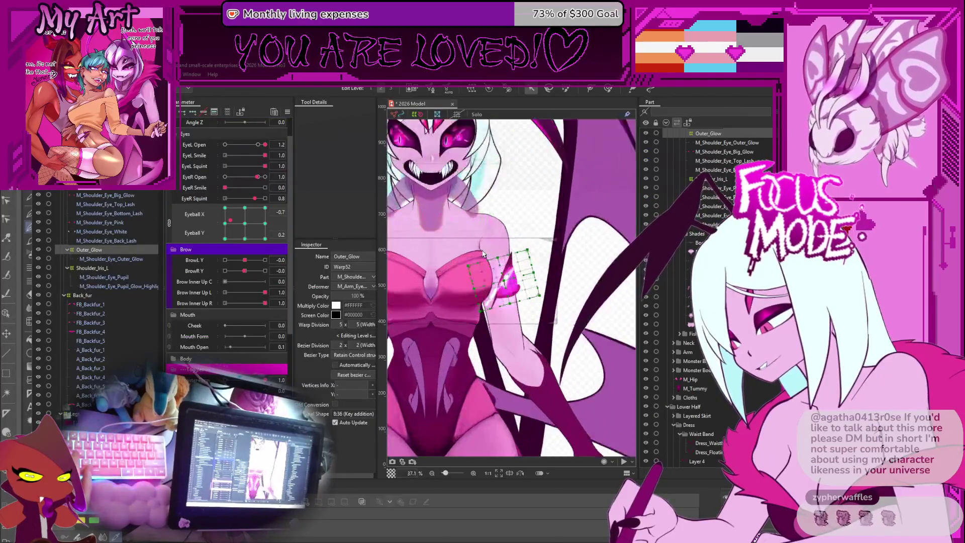
pyautogui.click(250, 230)
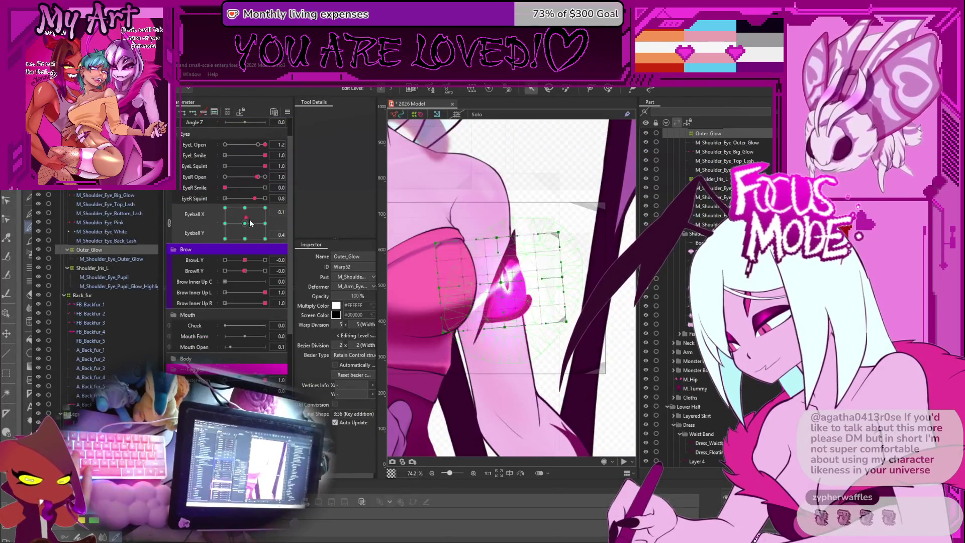
pyautogui.moveTo(249, 231); pyautogui.dragTo(243, 221)
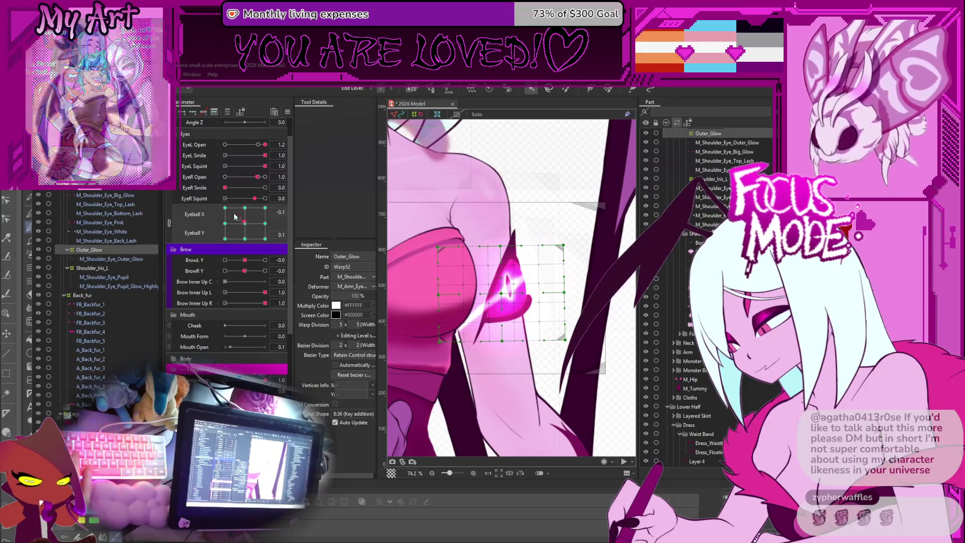
pyautogui.moveTo(264, 145); pyautogui.dragTo(225, 147)
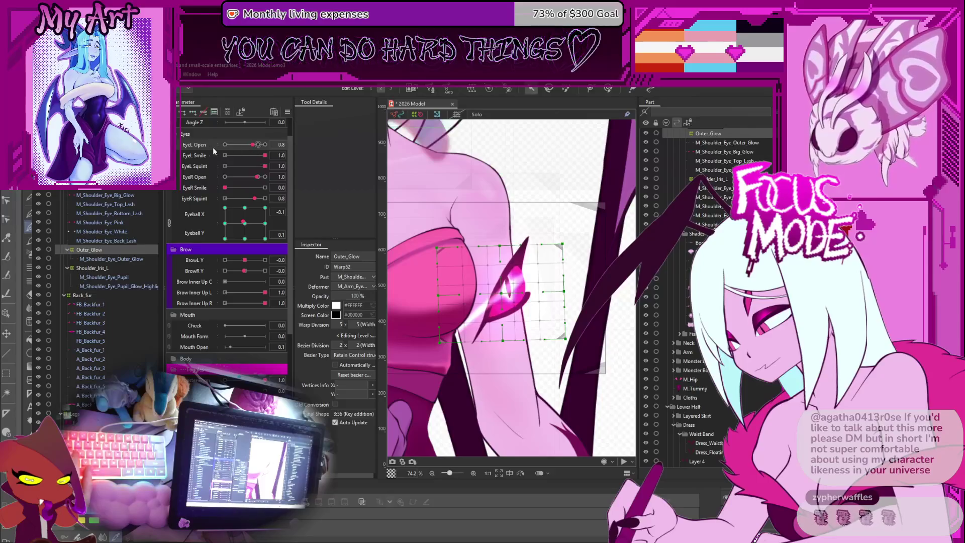
pyautogui.click(101, 269)
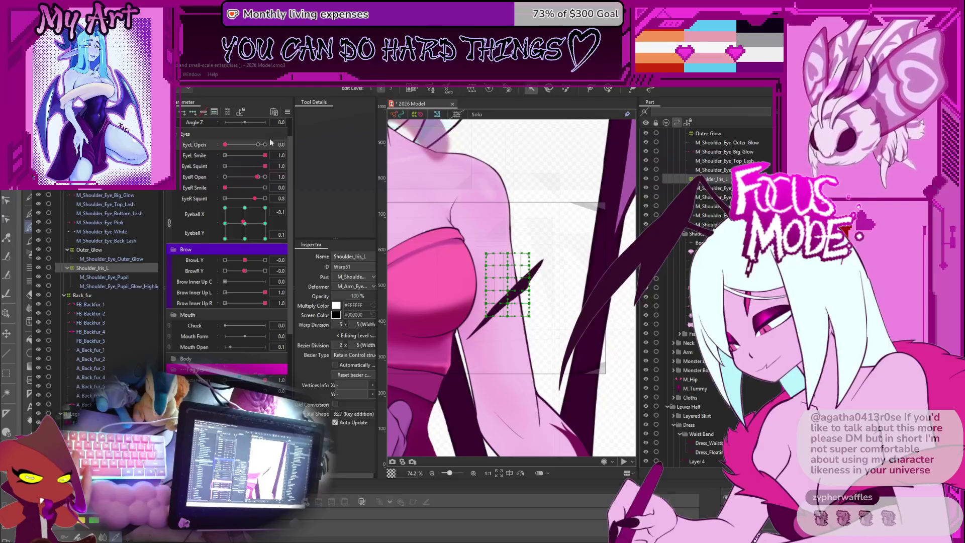
# Reset Eyeball X and Y to 0.0, check the pupil and glow meshes, then reselect Shoulder_Iris_L.
pyautogui.click(246, 224)
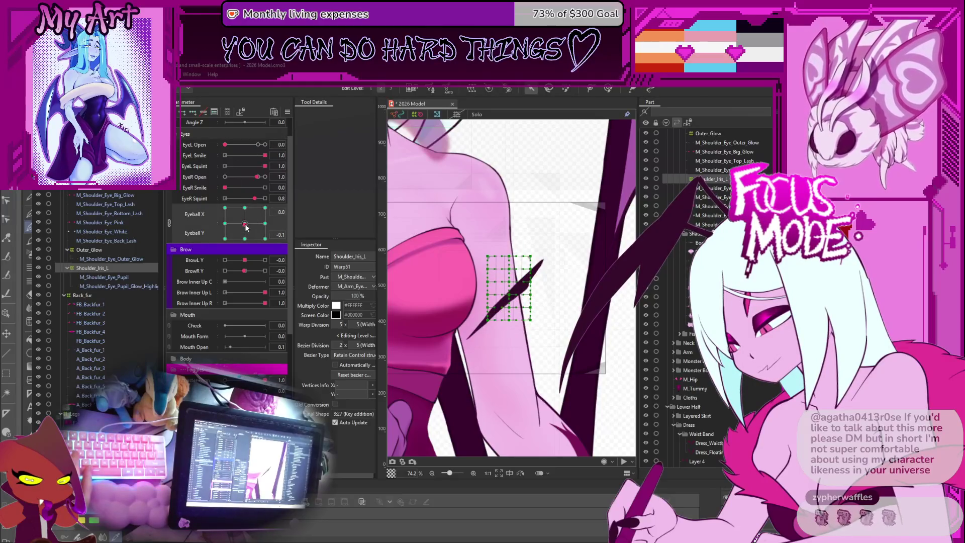
pyautogui.click(245, 224)
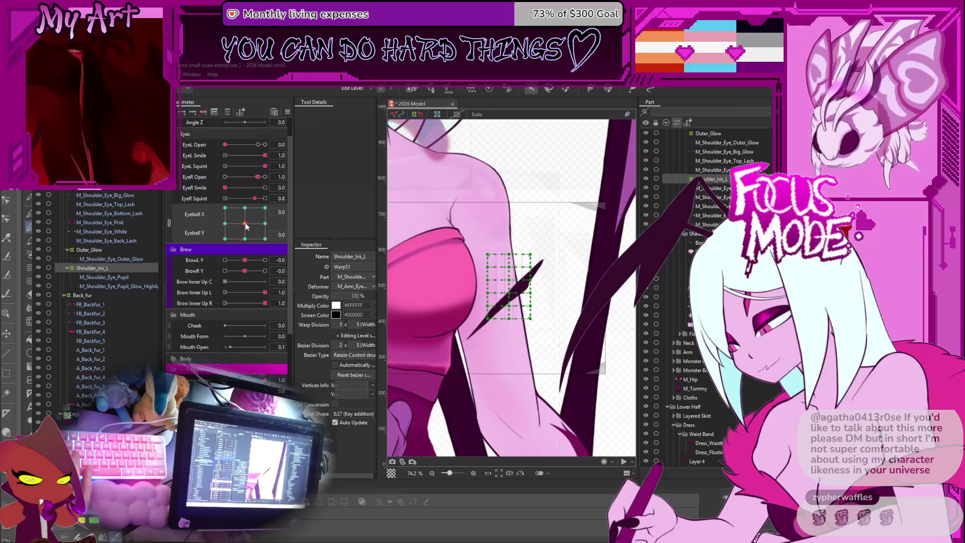
pyautogui.click(104, 281)
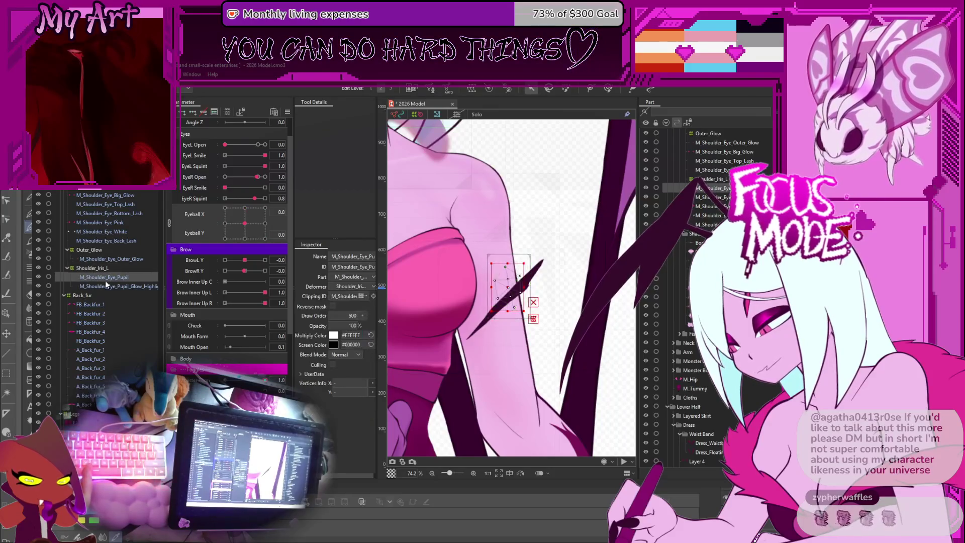
pyautogui.keyDown('ctrl'); pyautogui.click(114, 284); pyautogui.keyUp('ctrl')
pyautogui.click(104, 276)
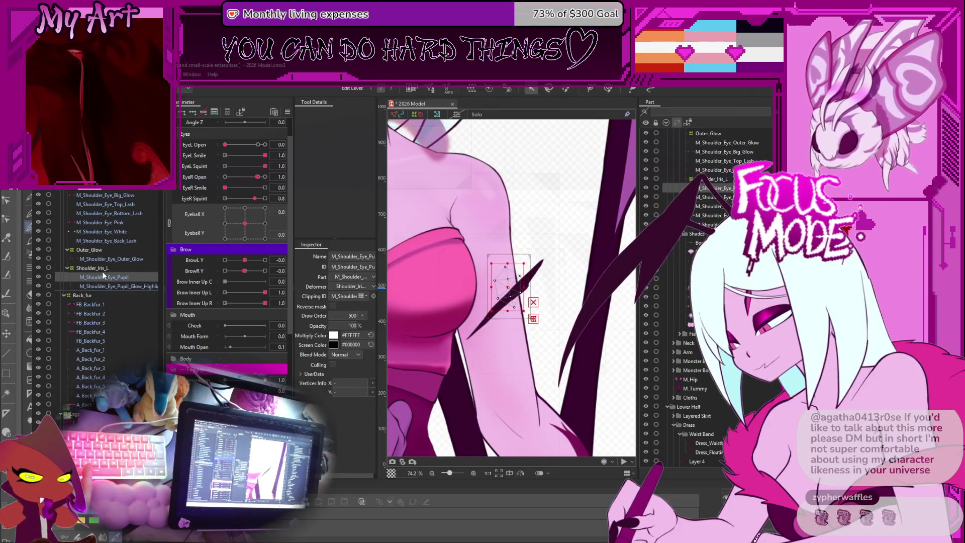
pyautogui.click(101, 267)
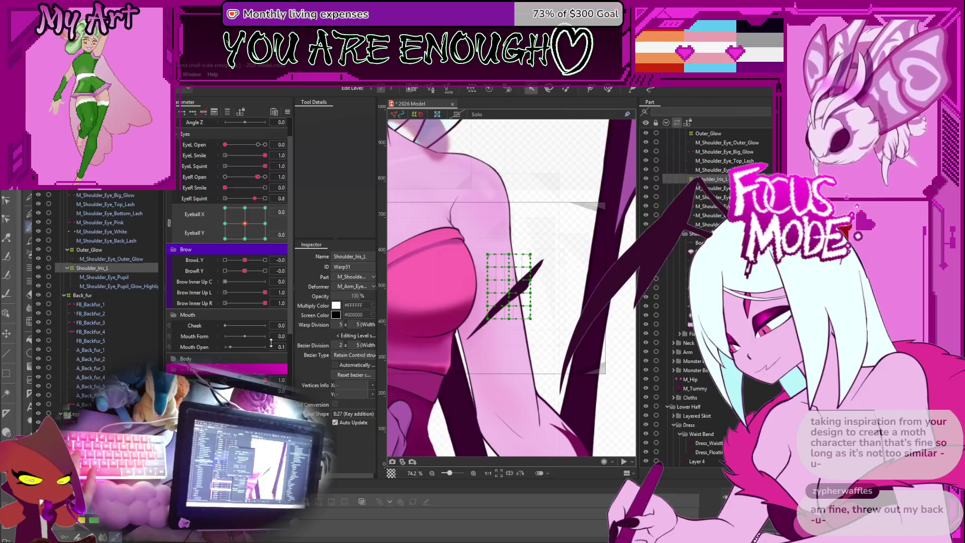
# Confirm a new parent warp deformer named Eye_Open_Iris_L around Shoulder_Iris_L.
pyautogui.press('Return')
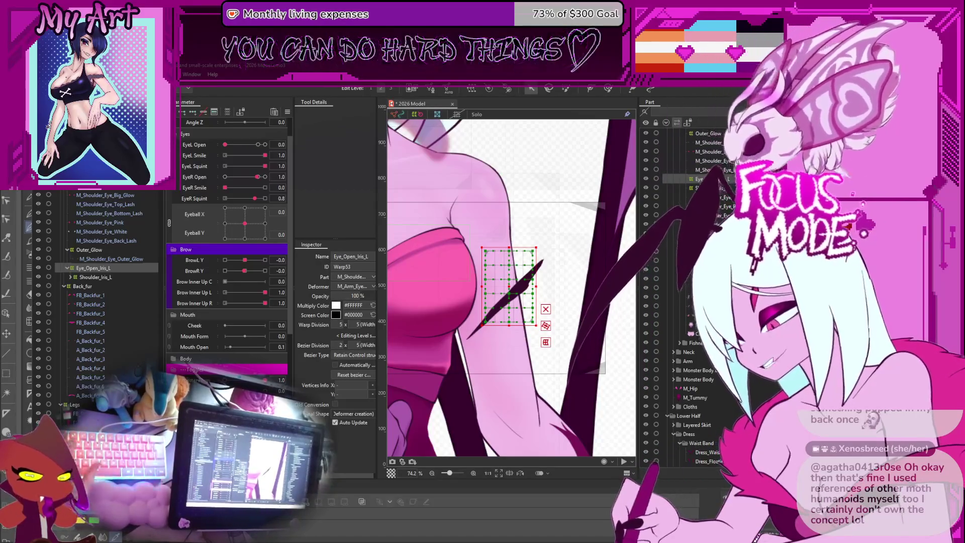
# Shift the shoulder eye's gaze slightly right and down on the Eyeball X/Y pad.
pyautogui.scroll(-5, 500, 261)
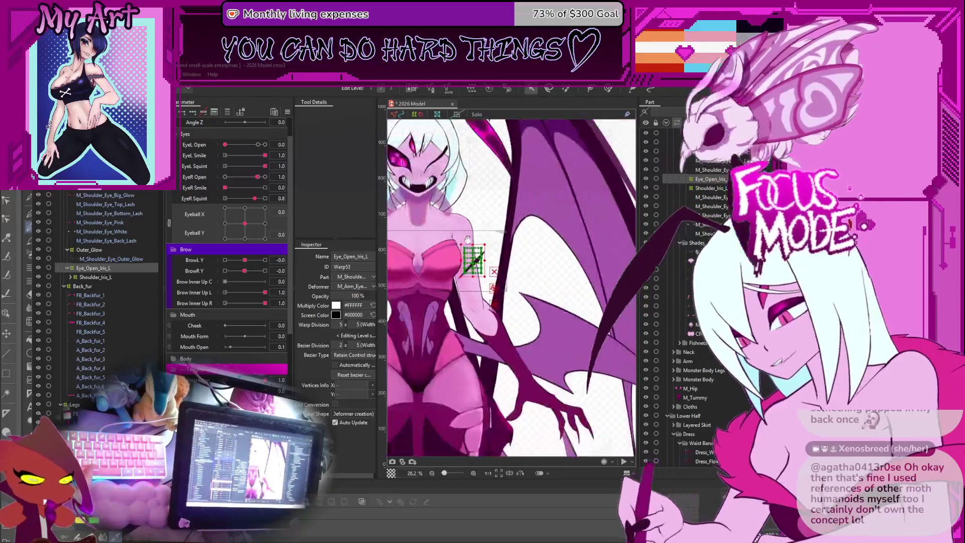
pyautogui.click(253, 224)
pyautogui.moveTo(253, 224); pyautogui.dragTo(252, 229)
pyautogui.scroll(5, 521, 277)
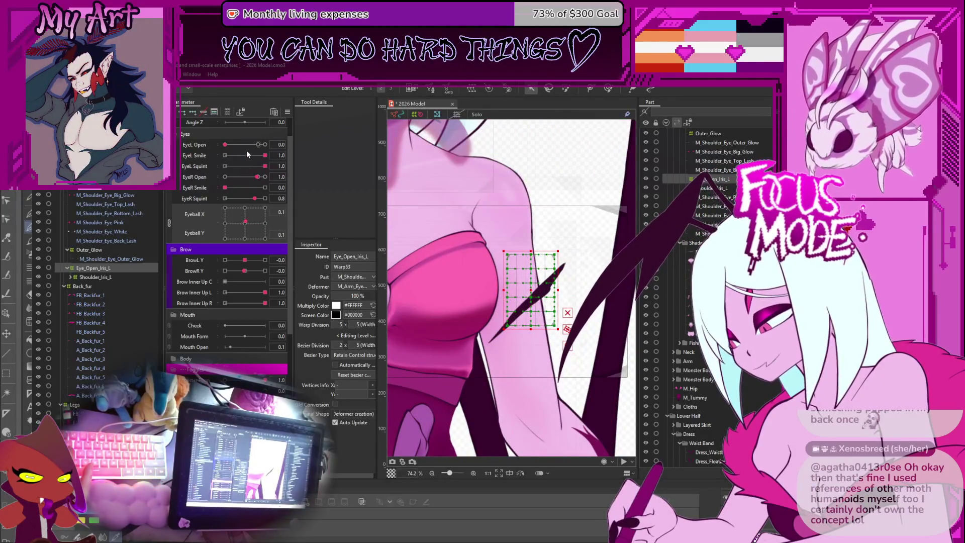
# Raise EyeL Open back to 1.0 and lower the EyeL Smile amount.
pyautogui.click(257, 145)
pyautogui.moveTo(258, 143); pyautogui.dragTo(259, 145)
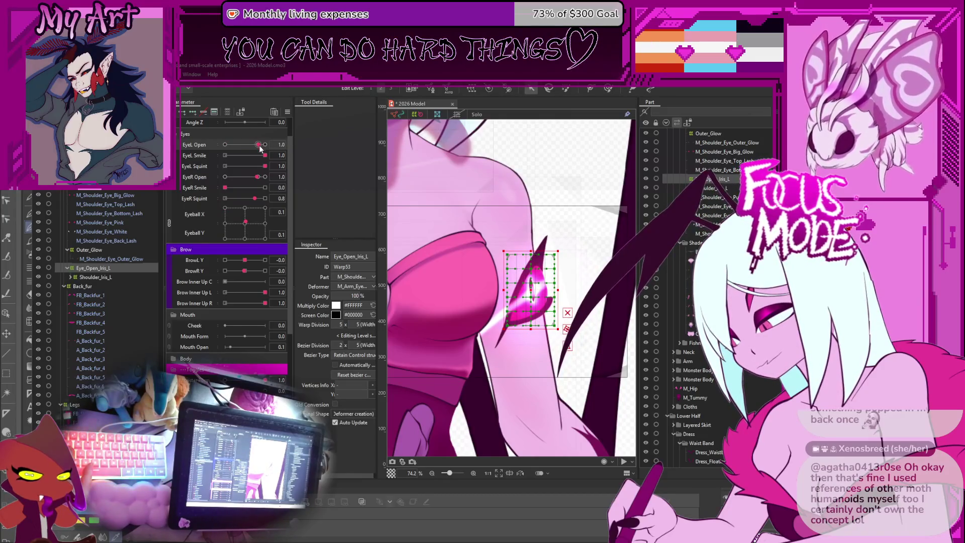
pyautogui.click(265, 144)
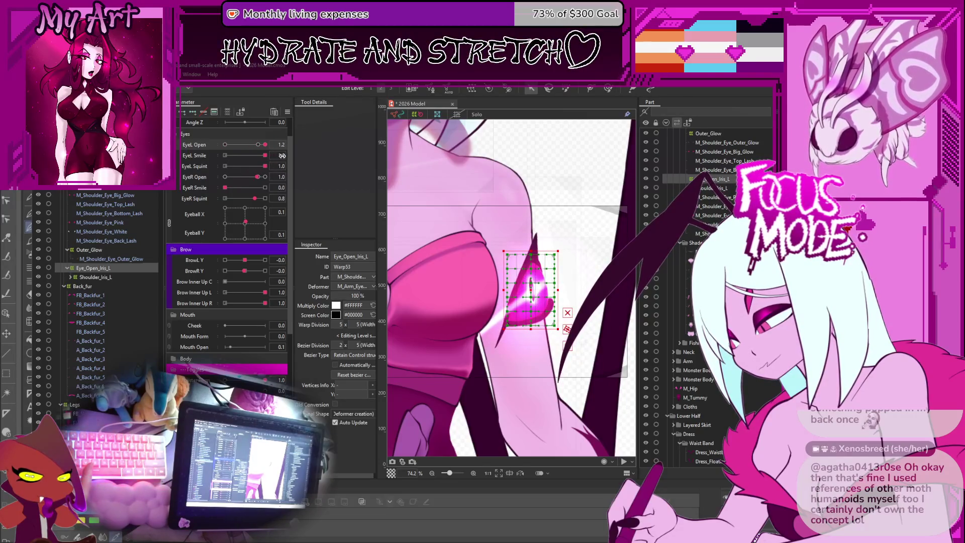
pyautogui.click(258, 155)
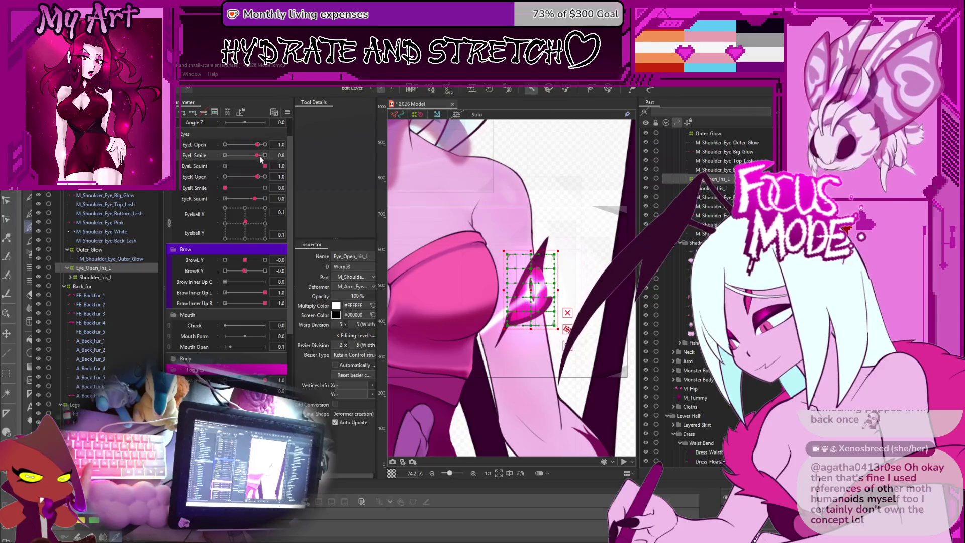
pyautogui.click(258, 177)
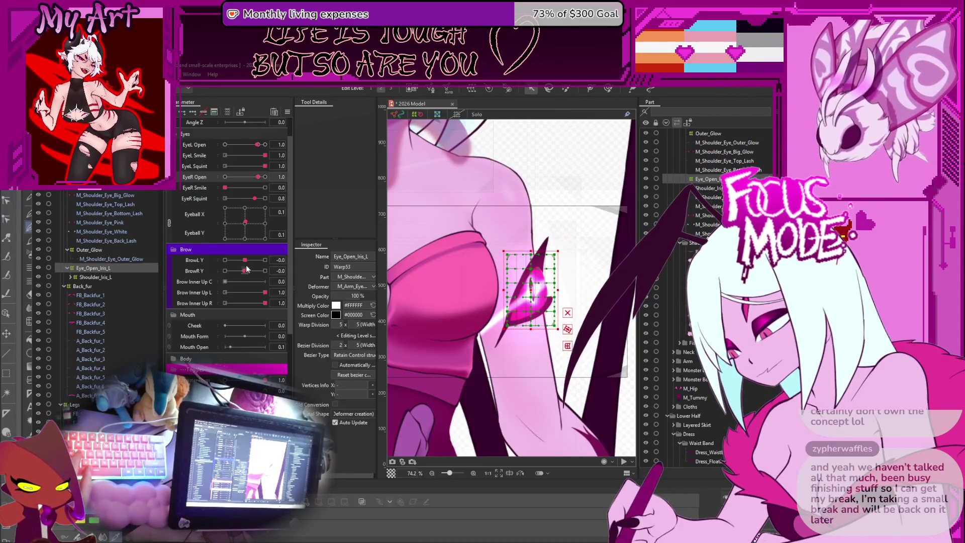
# Aim the shoulder eye's iris down and right and set Cheek to 0.2.
pyautogui.moveTo(255, 219)
pyautogui.mouseDown()
pyautogui.moveTo(263, 236)
pyautogui.moveTo(243, 221)
pyautogui.moveTo(262, 236)
pyautogui.moveTo(242, 233)
pyautogui.moveTo(246, 226)
pyautogui.mouseUp()
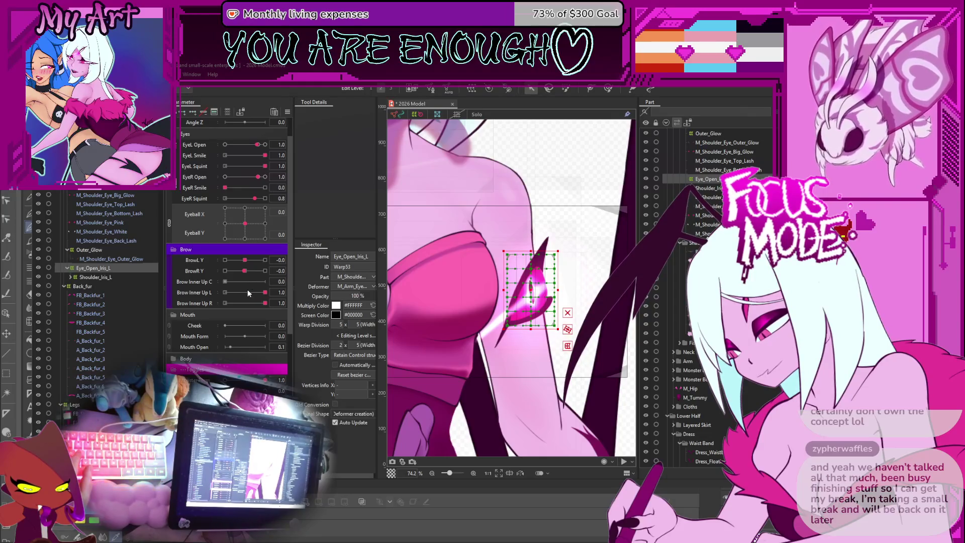
pyautogui.click(234, 326)
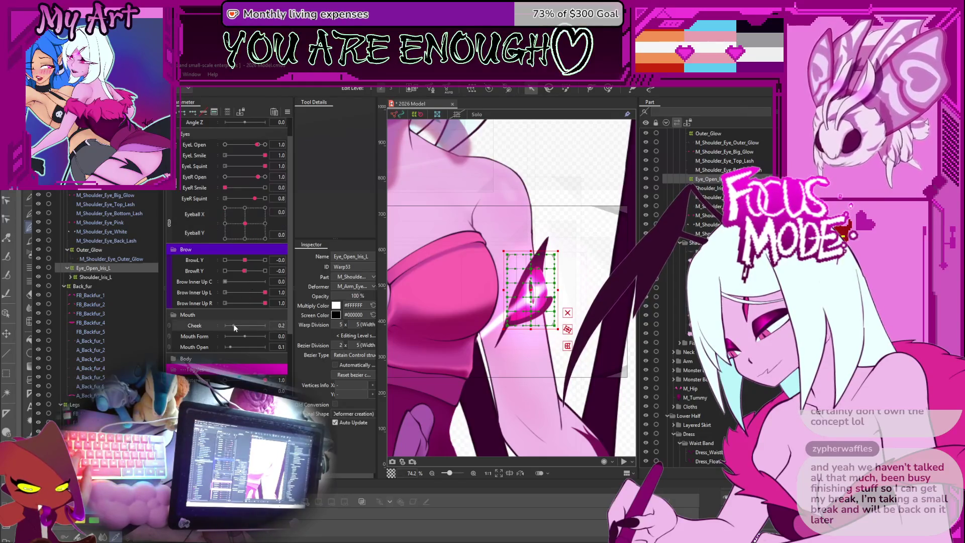
pyautogui.scroll(-3, 234, 325)
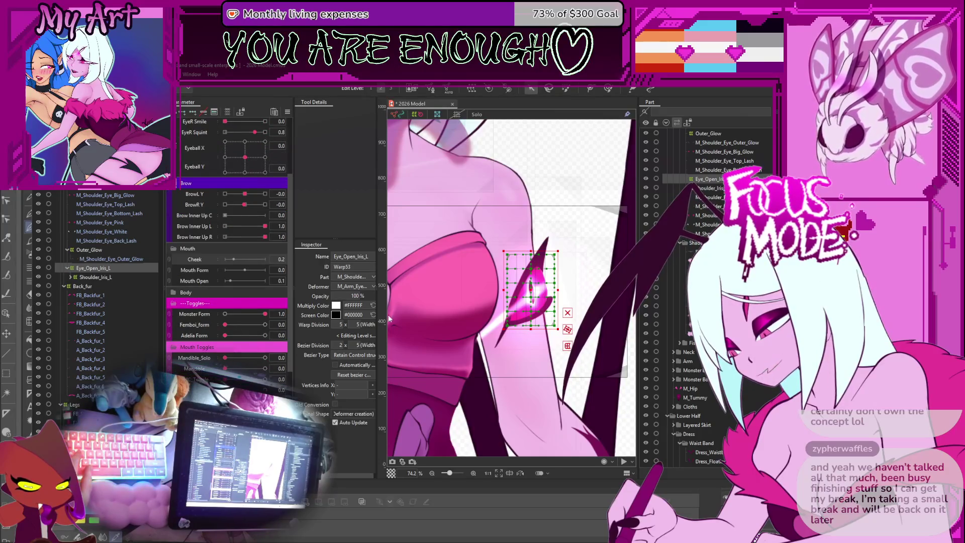
pyautogui.scroll(3, 245, 197)
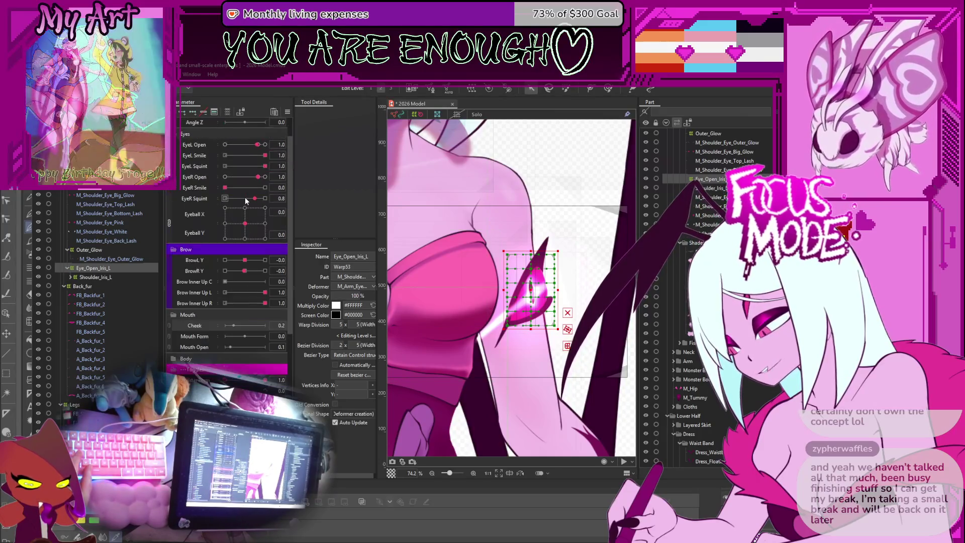
# Lower EyeL Smile to 0.6 and EyeR Open to 0.3 for preview.
pyautogui.click(243, 157)
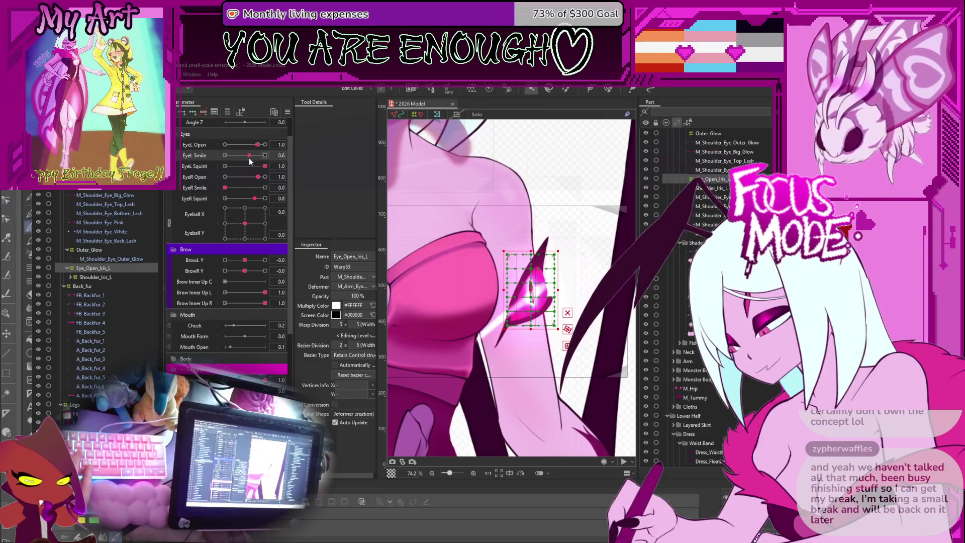
pyautogui.click(245, 178)
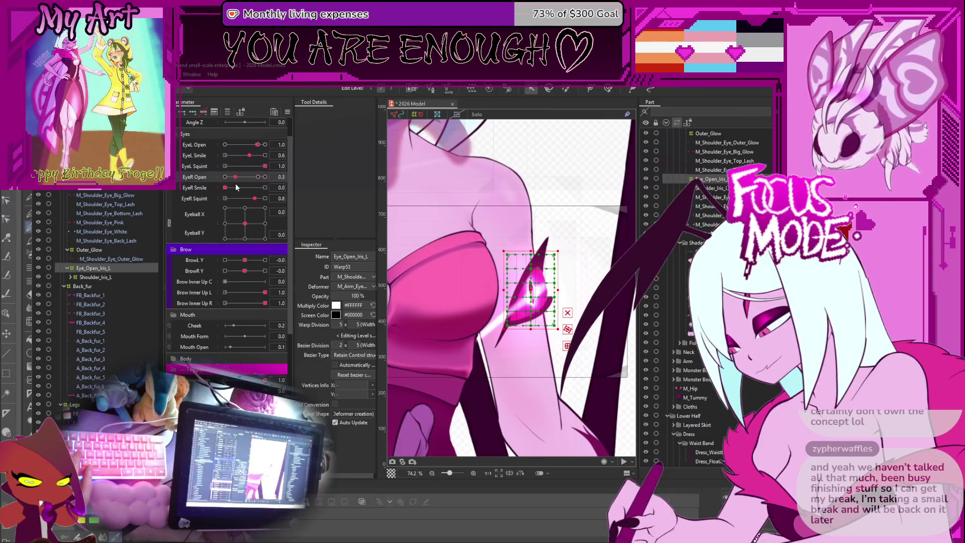
pyautogui.scroll(-5, 529, 174)
pyautogui.scroll(4, 477, 229)
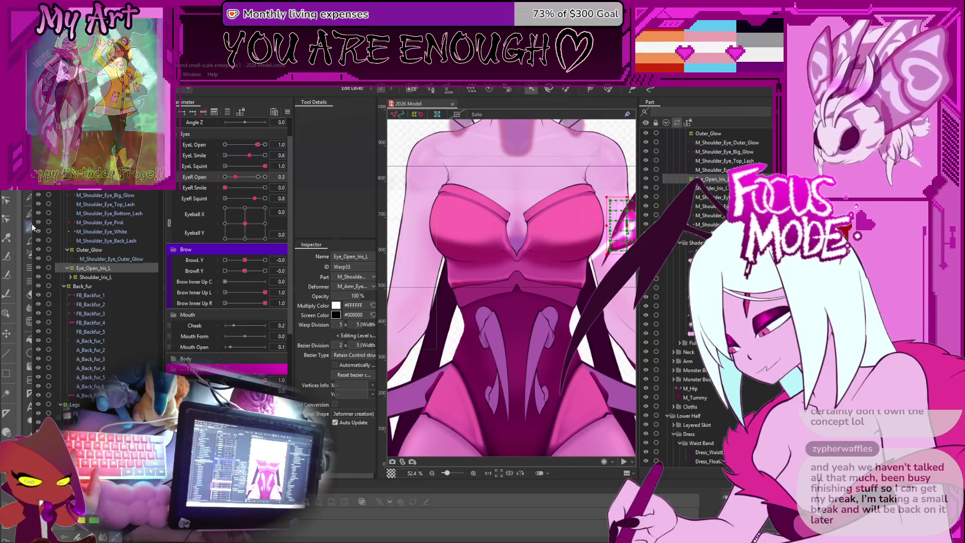
# Select M_Arm_Eyes and the shoulder-eye layers down to Shoulder_Iris_L, and duplicate them with Ctrl+D.
pyautogui.click(92, 259)
pyautogui.click(93, 241)
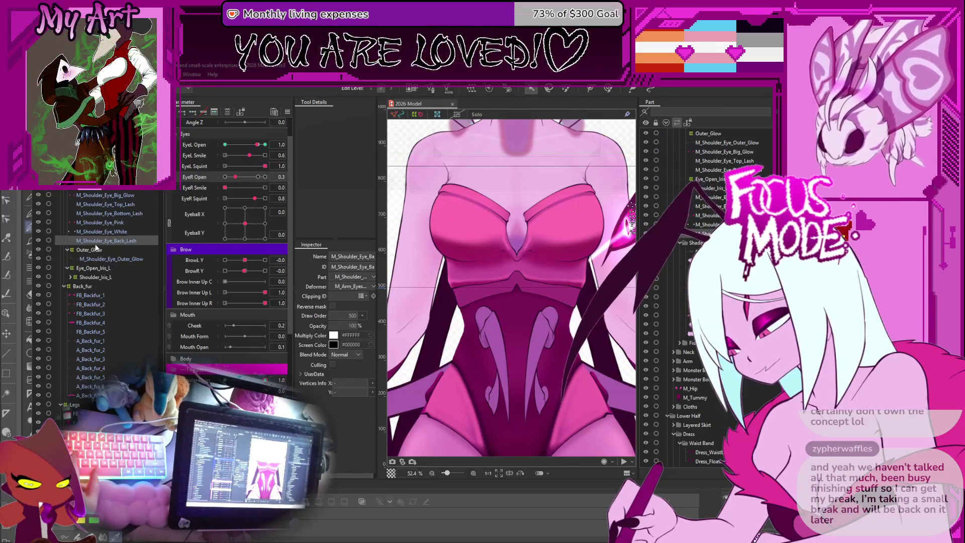
pyautogui.moveTo(468, 220); pyautogui.dragTo(440, 231)
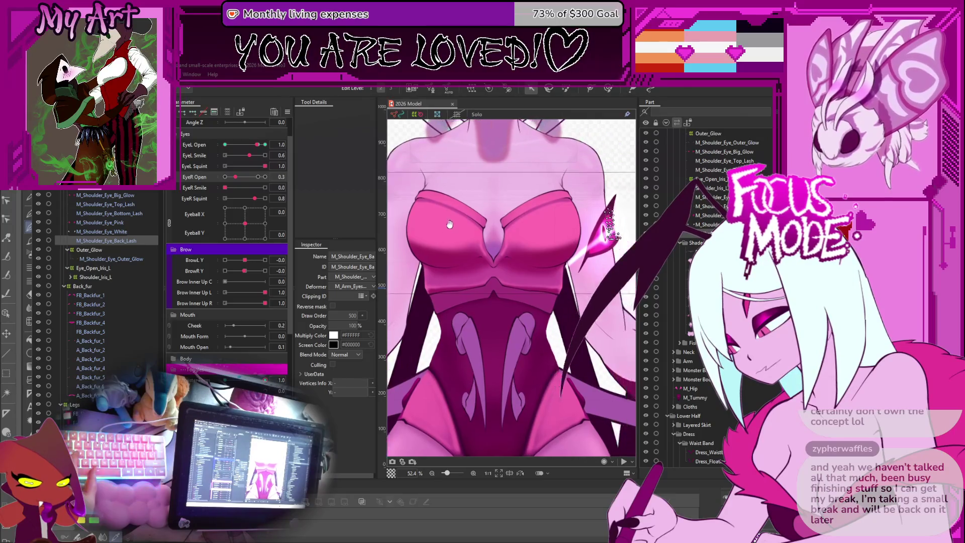
pyautogui.hotkey('ctrl', 'shift', 'a')
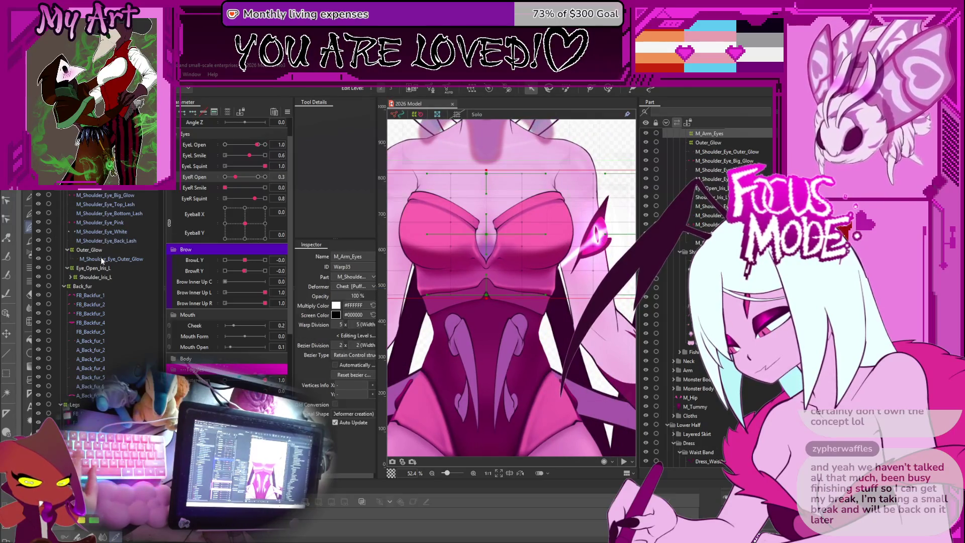
pyautogui.keyDown('shift'); pyautogui.click(98, 276); pyautogui.keyUp('shift')
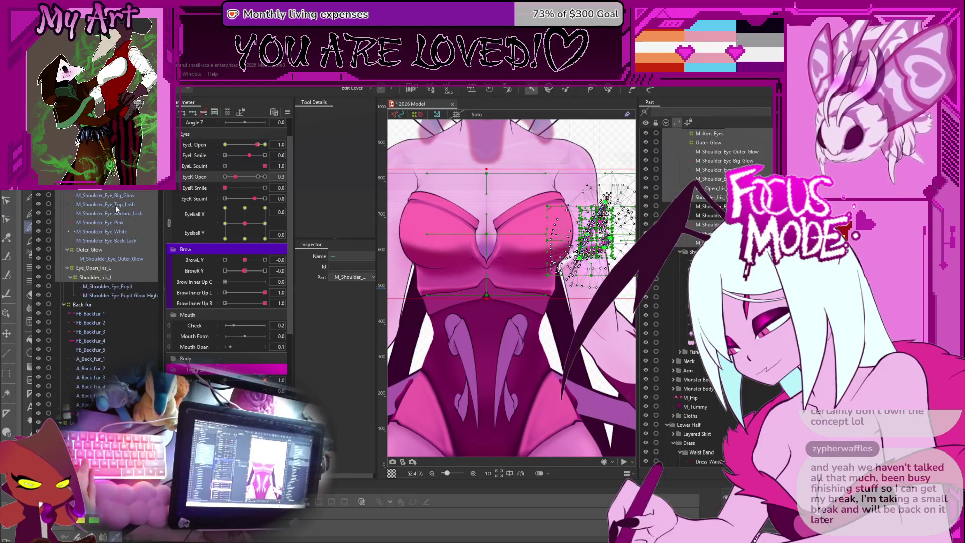
pyautogui.press('Right')
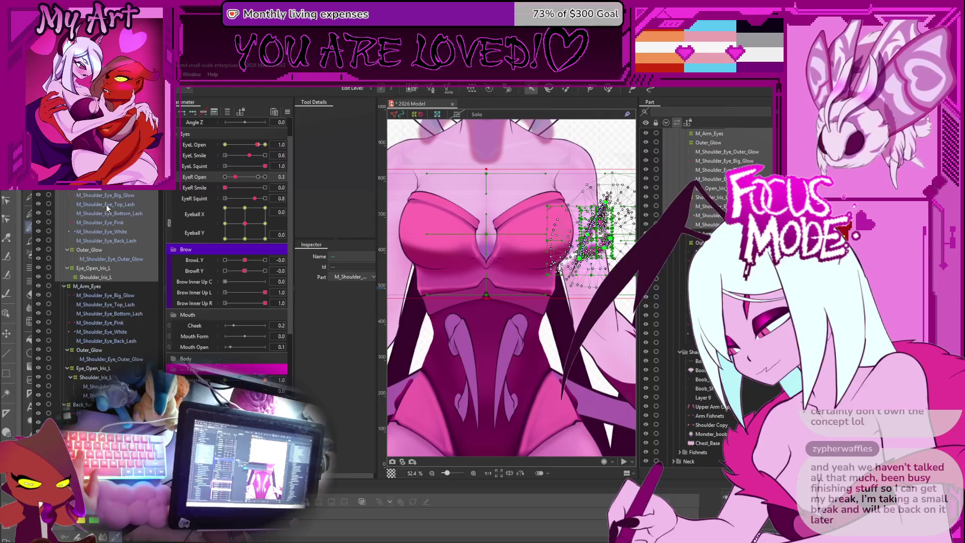
pyautogui.hotkey('ctrl', 'd')
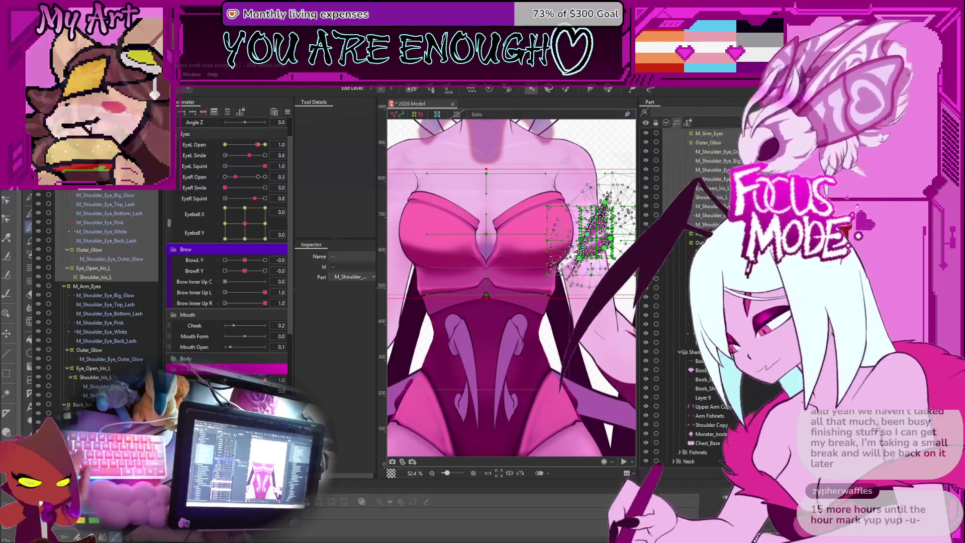
# Test the eyes looking left, then return the eyeball direction to centre.
pyautogui.moveTo(245, 223); pyautogui.dragTo(236, 221)
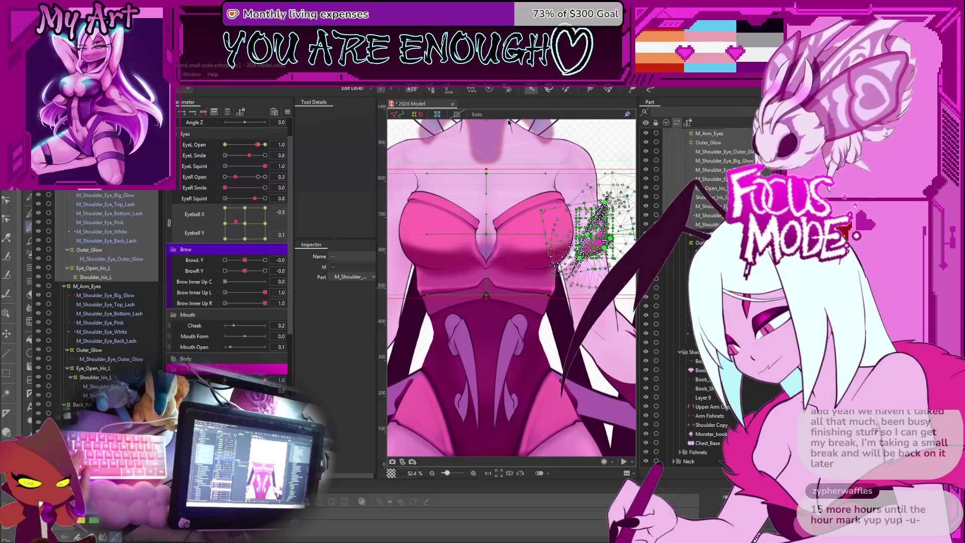
pyautogui.click(597, 138)
pyautogui.click(250, 224)
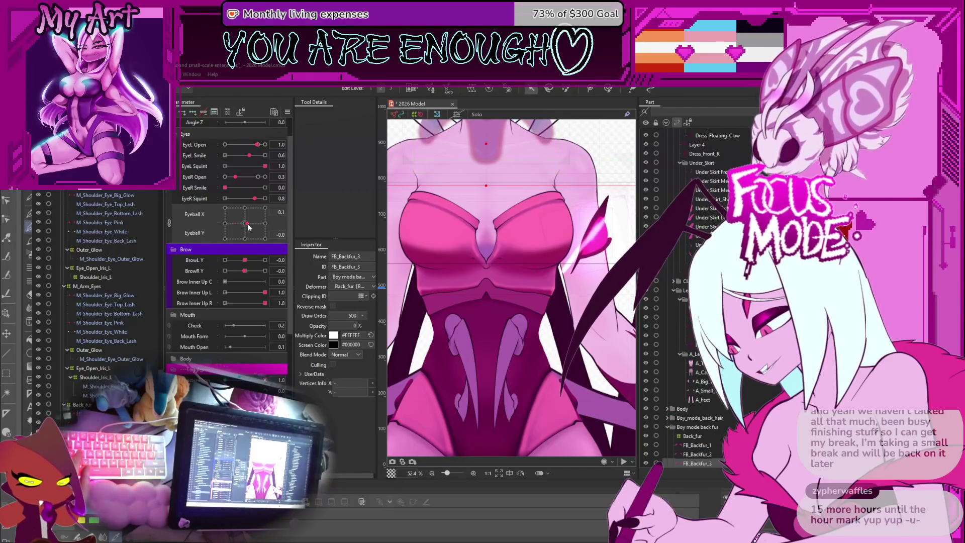
pyautogui.moveTo(250, 223); pyautogui.dragTo(246, 224)
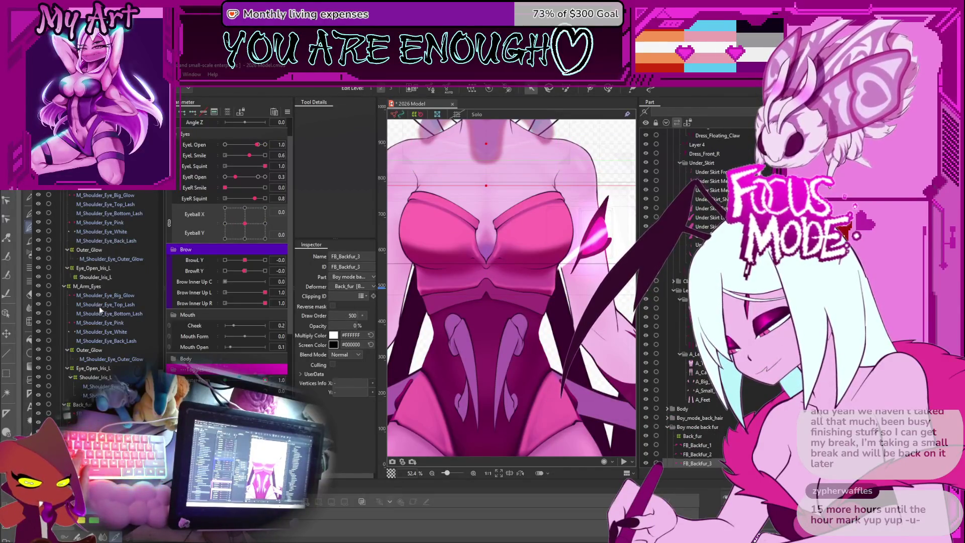
# Shrink the M_Arm_Eyes warp onto the right shoulder eye and add a key to Shoulder_Iris_L.
pyautogui.click(87, 287)
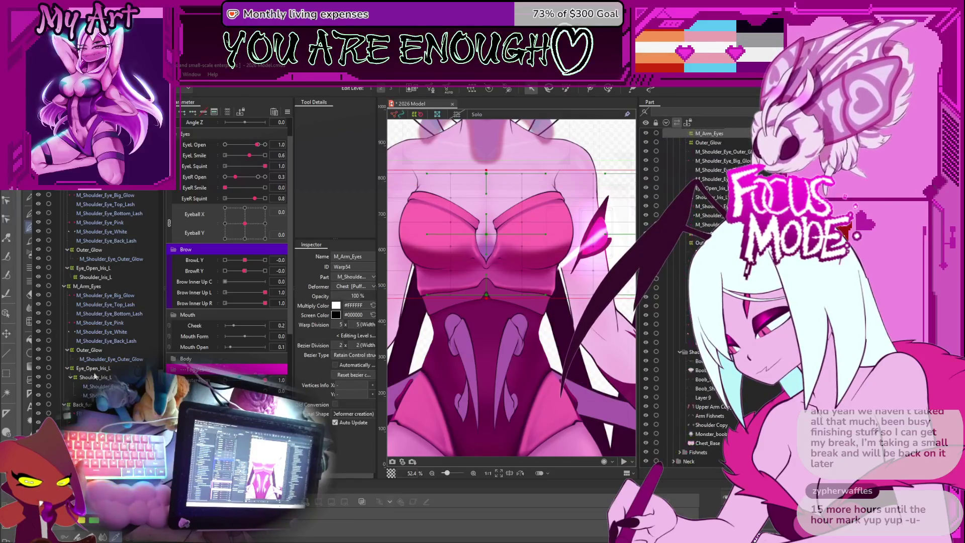
pyautogui.click(86, 386)
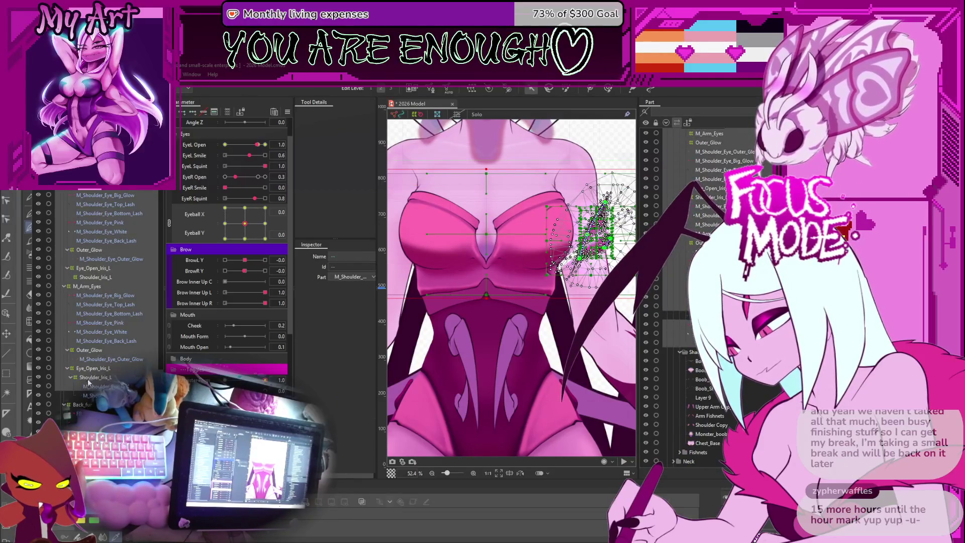
pyautogui.scroll(-2, 544, 289)
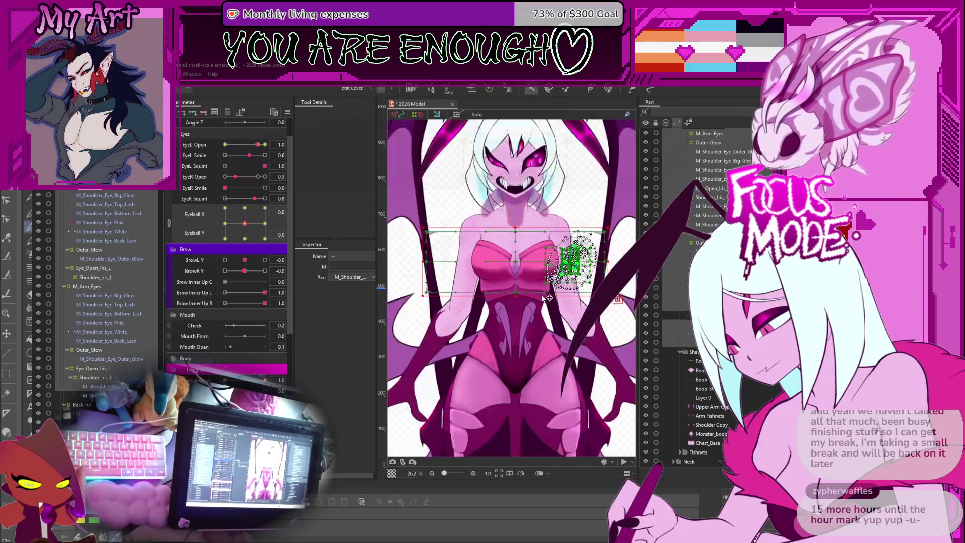
pyautogui.scroll(1, 518, 296)
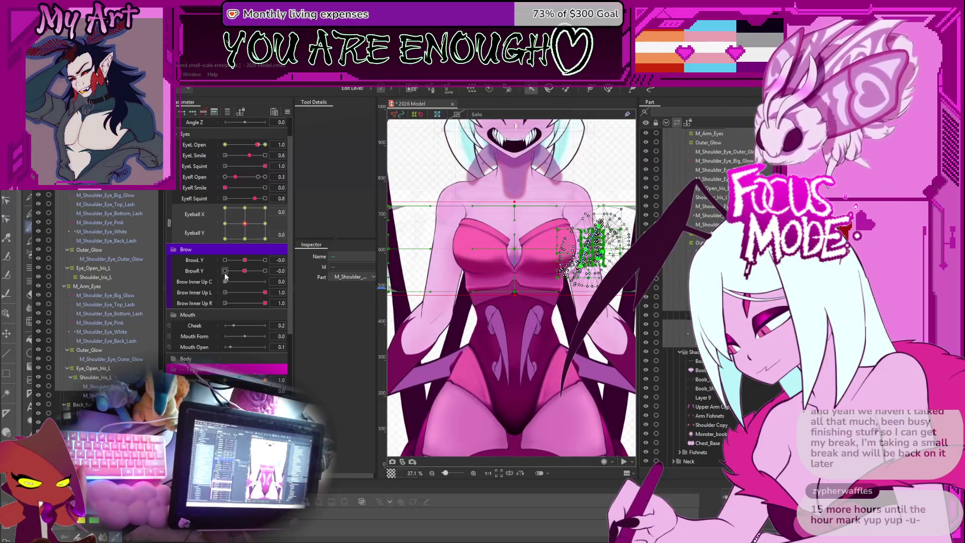
pyautogui.click(87, 286)
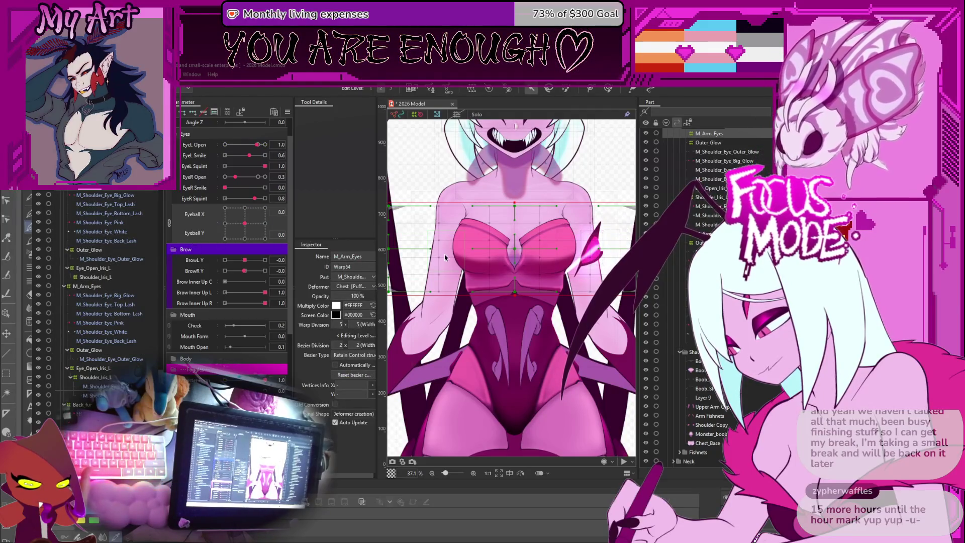
pyautogui.scroll(-1, 448, 257)
pyautogui.moveTo(401, 249); pyautogui.dragTo(528, 274)
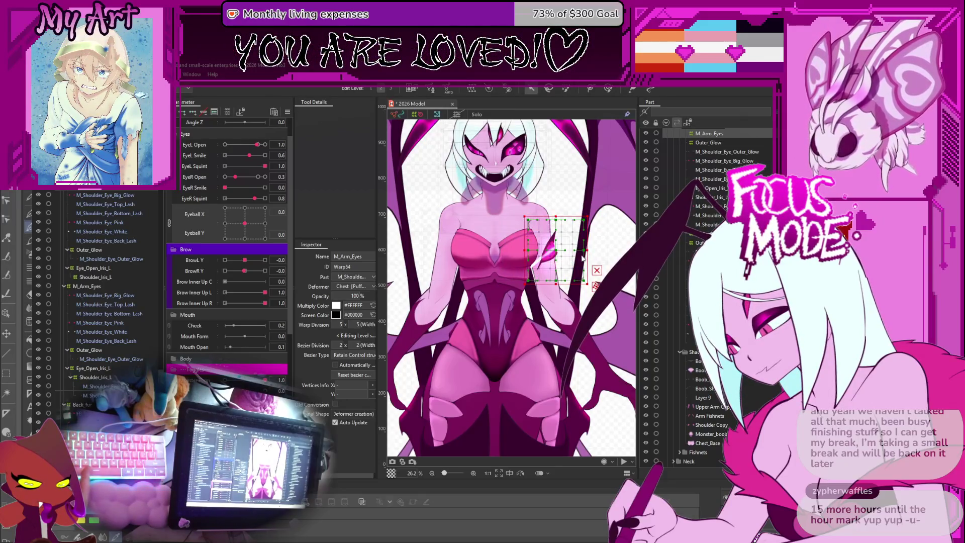
pyautogui.click(552, 250)
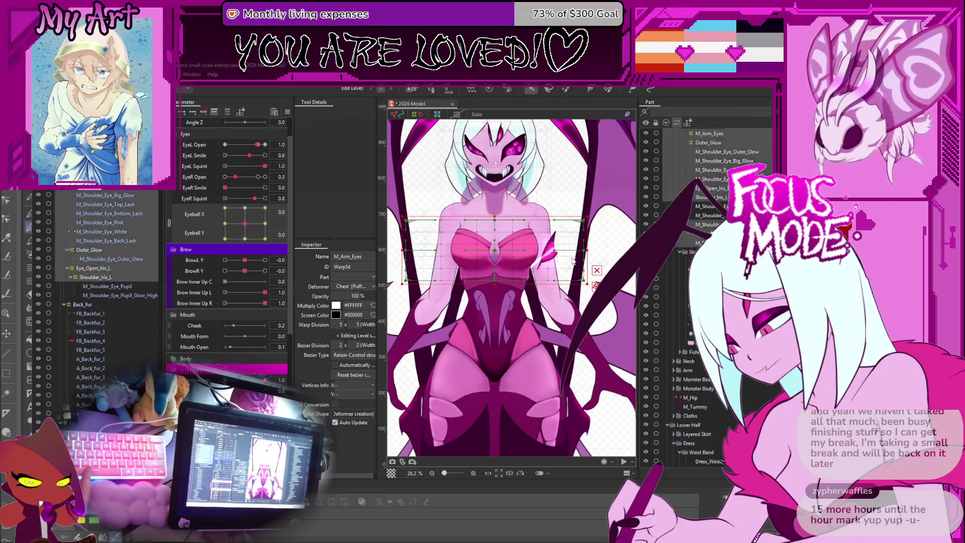
pyautogui.click(565, 247)
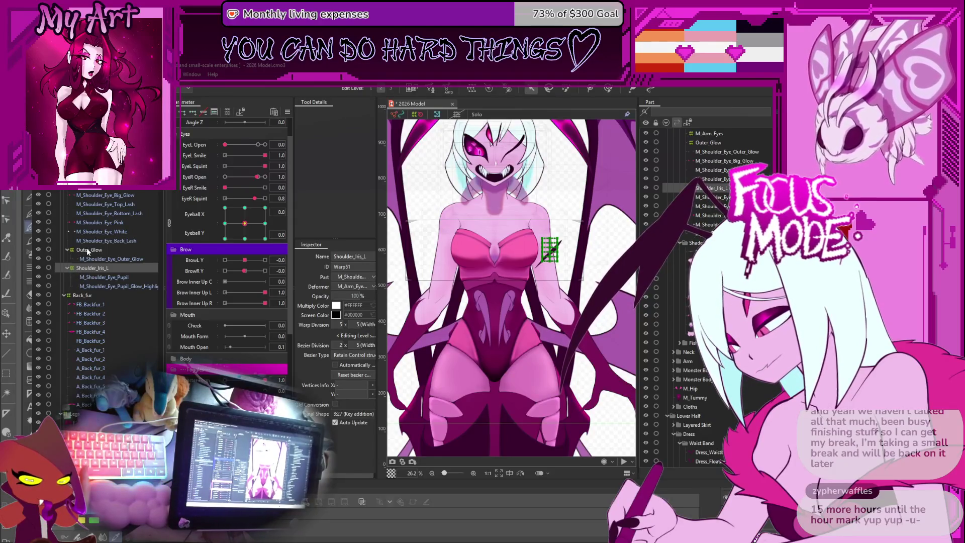
# Select the second M_Arm_Eyes warp (Warp35) and drag its left edge onto the right shoulder.
pyautogui.scroll(-2, 88, 265)
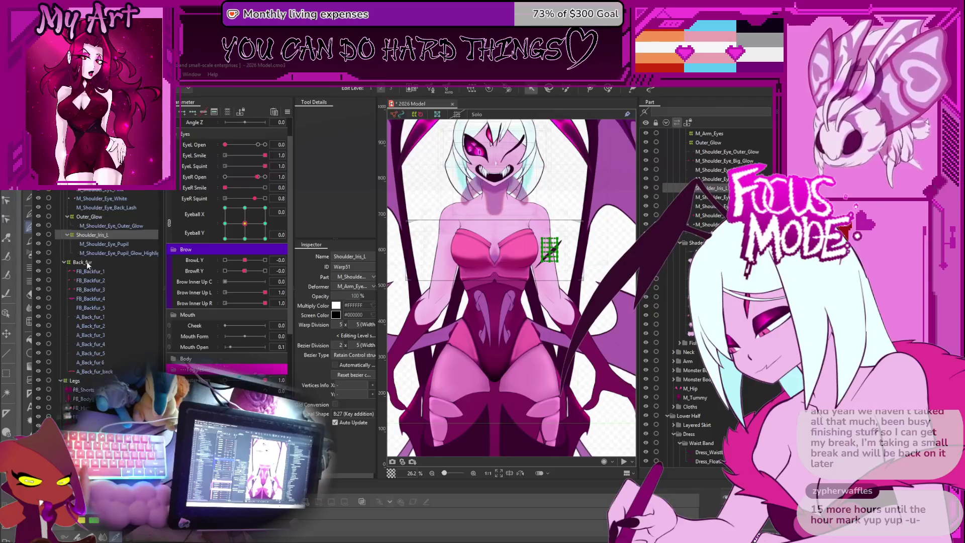
pyautogui.scroll(2, 88, 265)
pyautogui.click(86, 296)
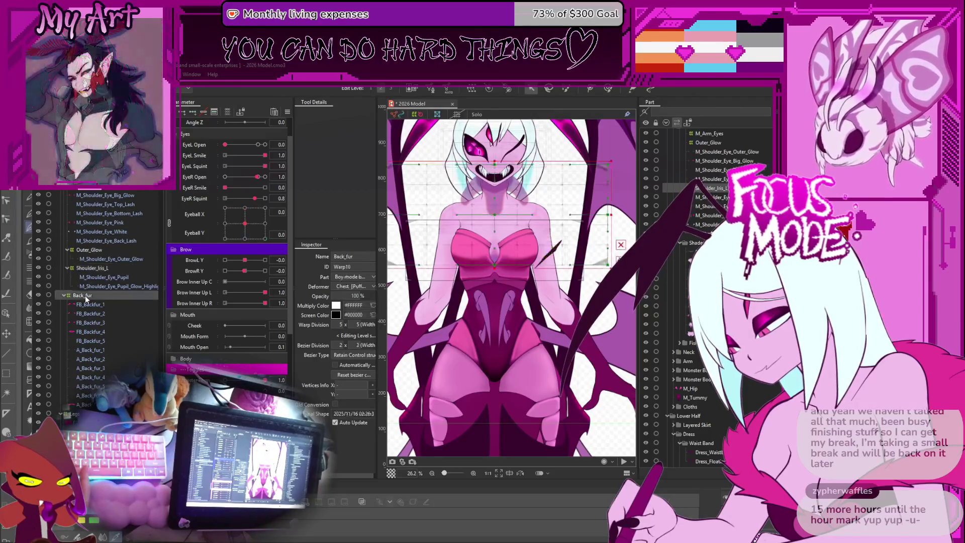
pyautogui.click(88, 191)
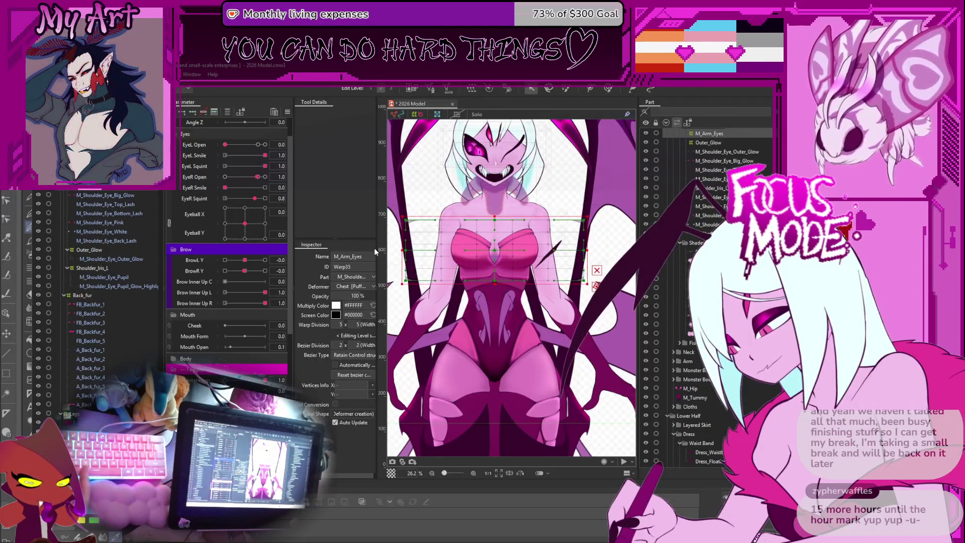
pyautogui.moveTo(400, 251)
pyautogui.mouseDown()
pyautogui.moveTo(503, 259)
pyautogui.moveTo(524, 271)
pyautogui.mouseUp()
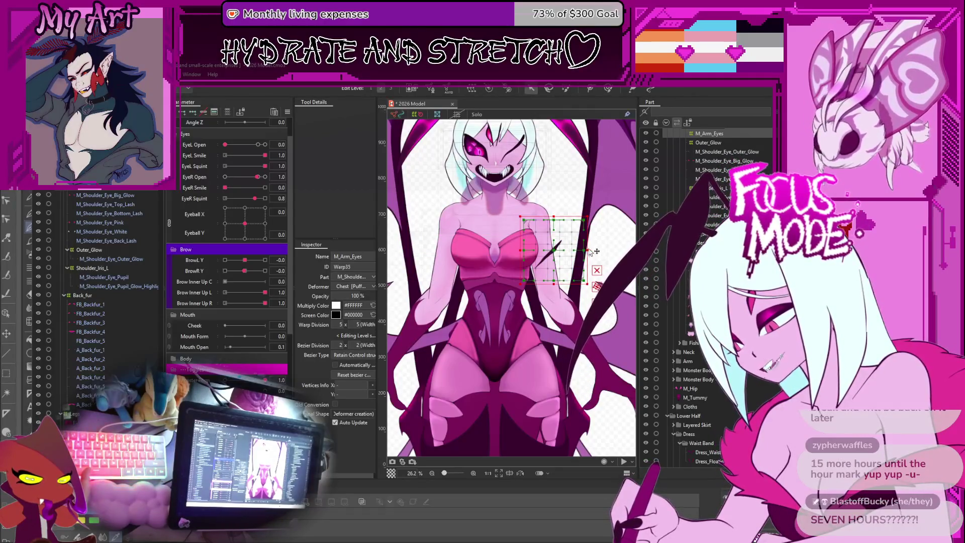
# Pull the warp's right edge inward and select the shoulder-eye layers from Outer_Glow to Pupil_Glow_Highlight.
pyautogui.moveTo(590, 252); pyautogui.dragTo(582, 257)
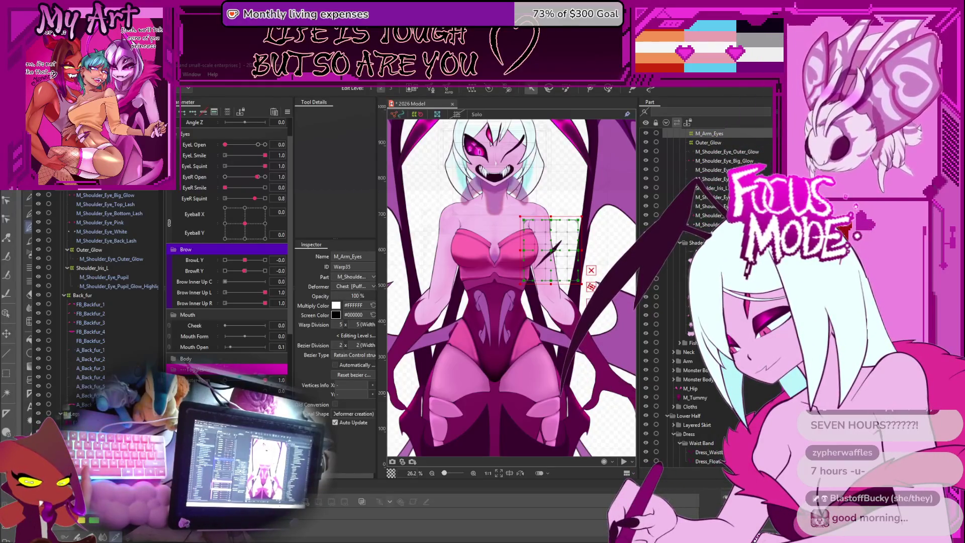
pyautogui.click(102, 249)
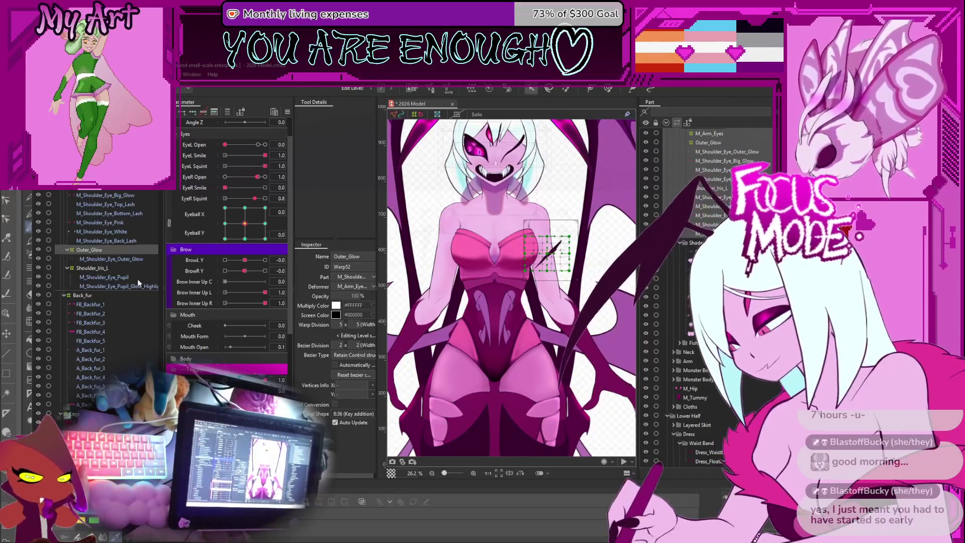
pyautogui.click(125, 286)
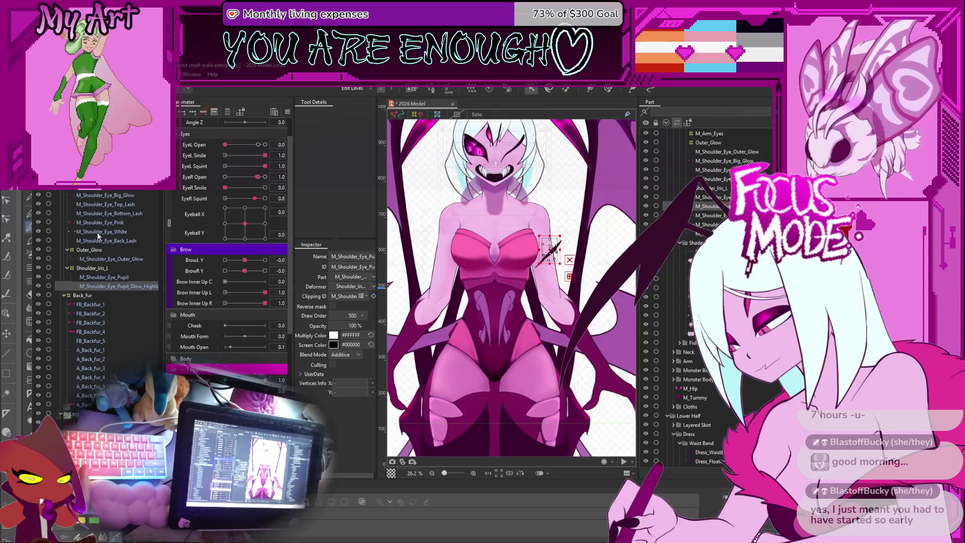
pyautogui.keyDown('shift'); pyautogui.click(80, 192); pyautogui.keyUp('shift')
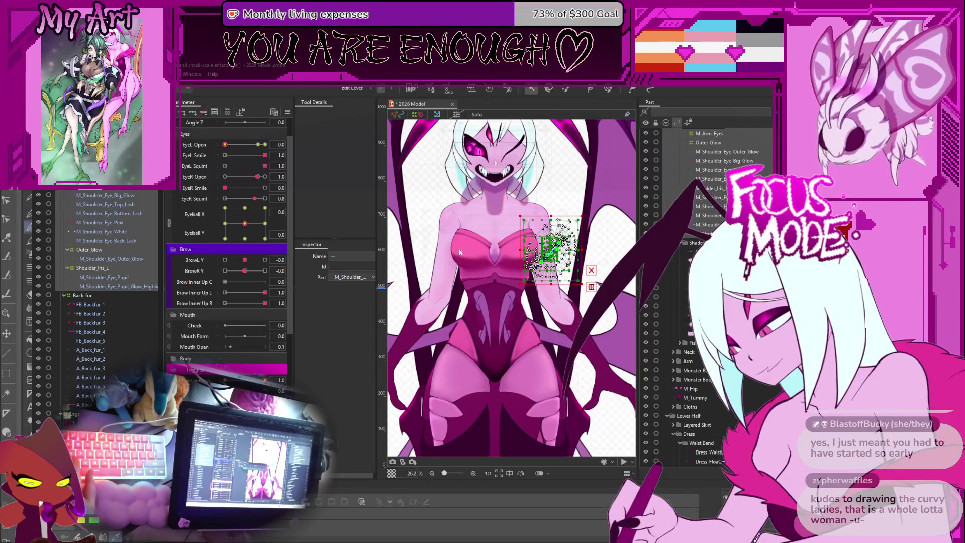
# Paste the shoulder-eye layers as a new M_Arm_Eyes group and flip it horizontally onto the left shoulder.
pyautogui.hotkey('ctrl', 'v')
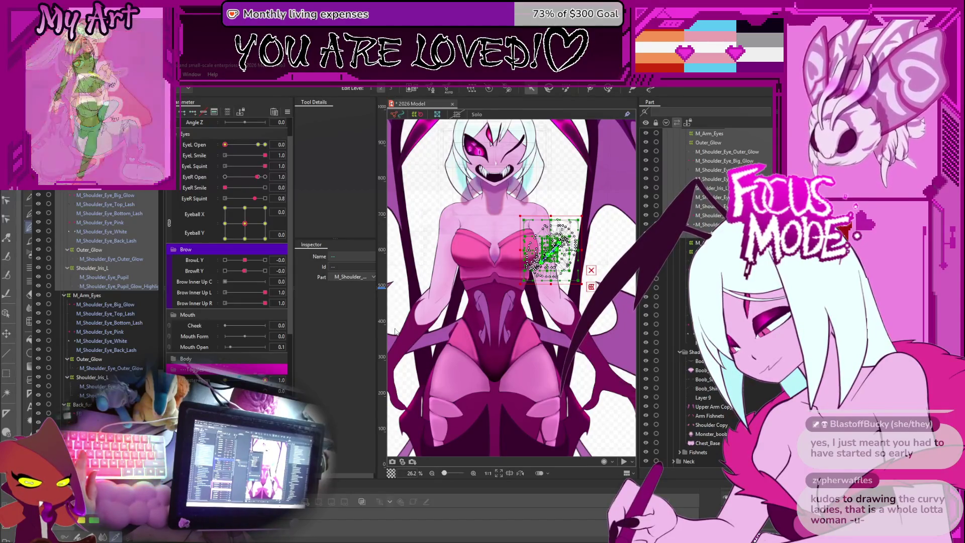
pyautogui.click(425, 274)
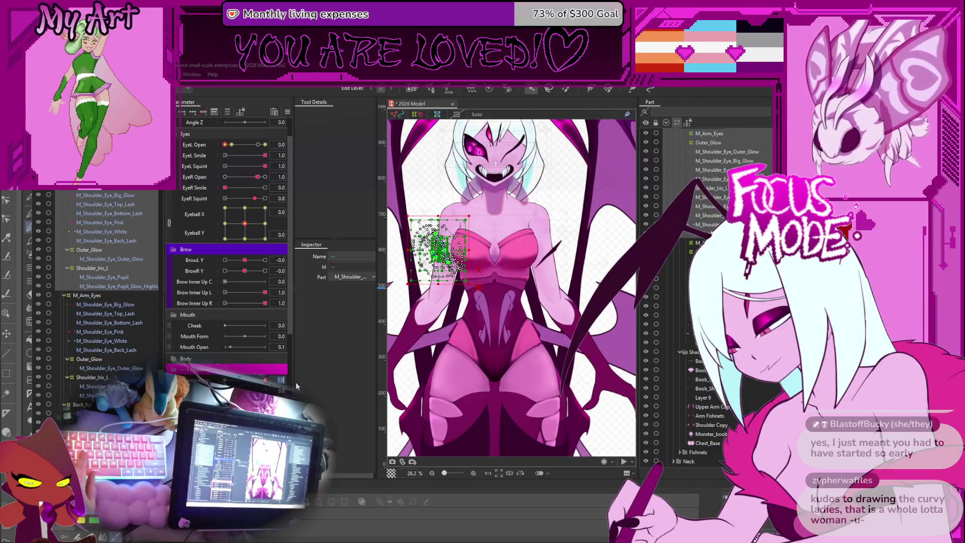
# Test the eyes looking down-left on M_Shoulder_Eye_White, then show Eyeball X and Y as separate sliders.
pyautogui.press('Return')
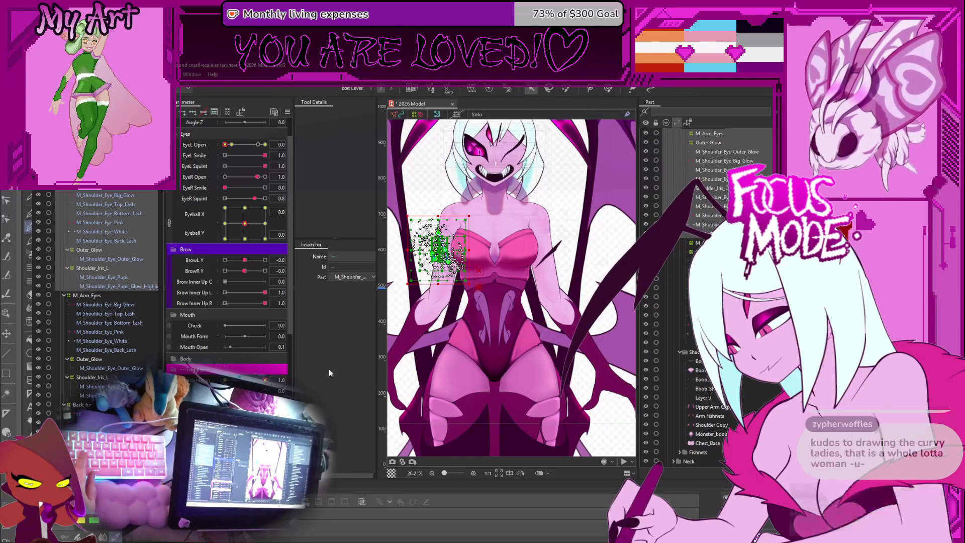
pyautogui.click(439, 247)
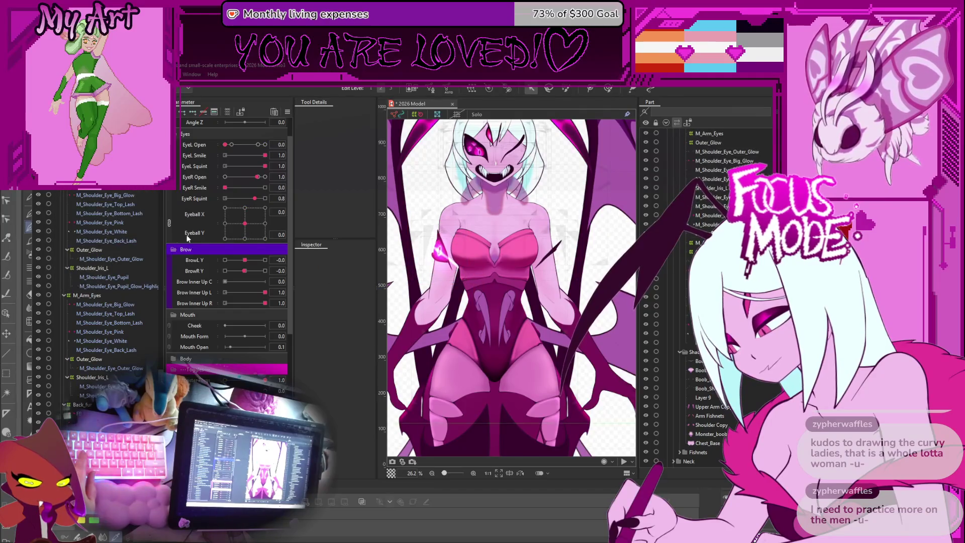
pyautogui.click(237, 235)
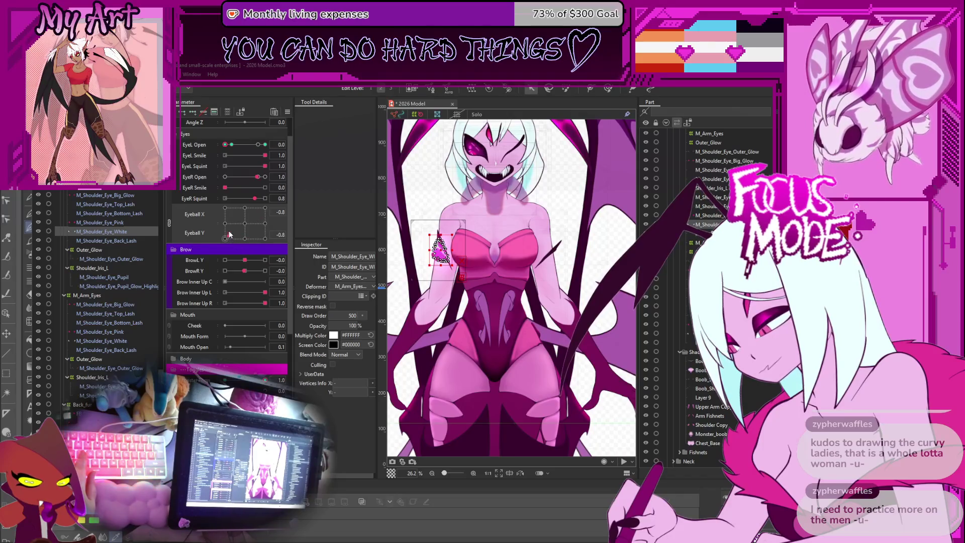
pyautogui.click(169, 223)
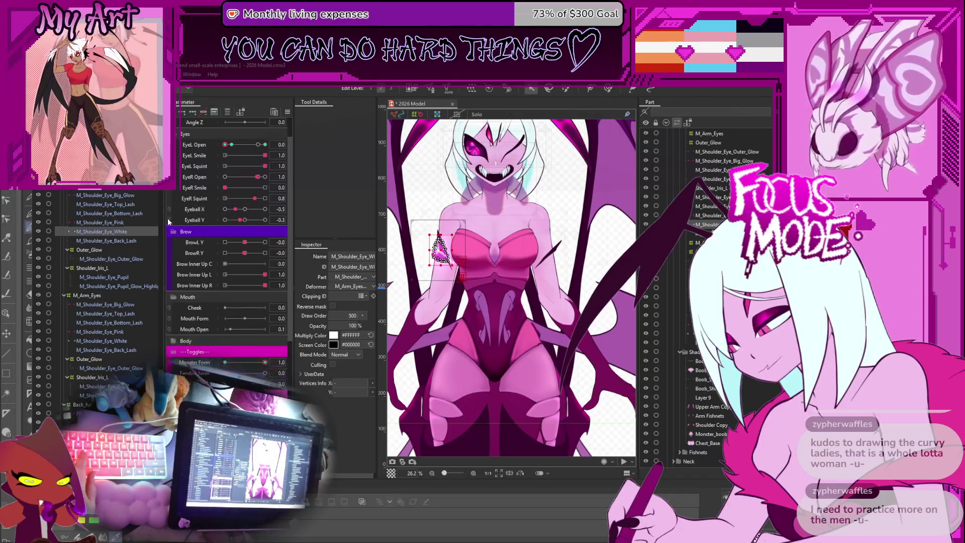
# With M_Arm_Eyes and the shoulder eye meshes selected, set EyeL Open to 0.0 and EyeR Open to 1.0.
pyautogui.click(710, 133)
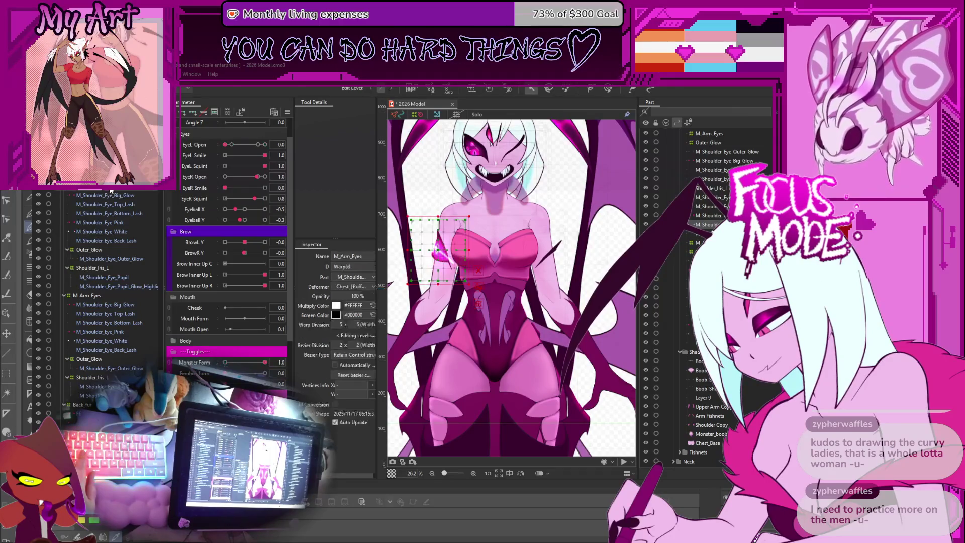
pyautogui.keyDown('shift'); pyautogui.click(103, 287); pyautogui.keyUp('shift')
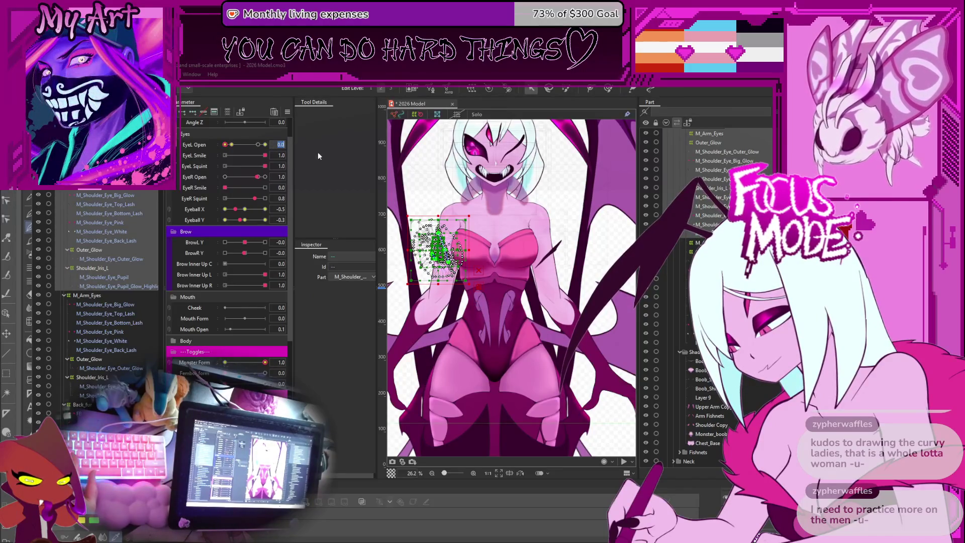
pyautogui.press('Return')
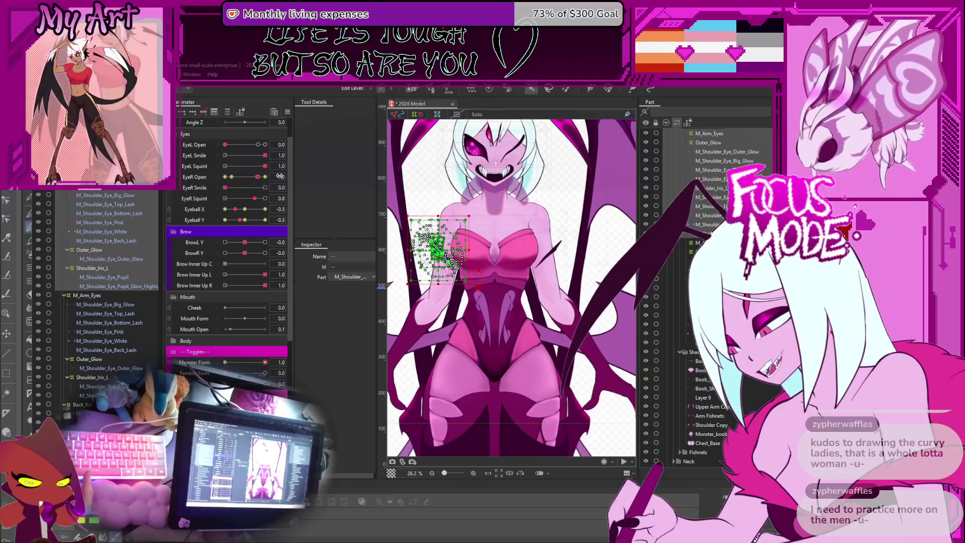
pyautogui.press('Return')
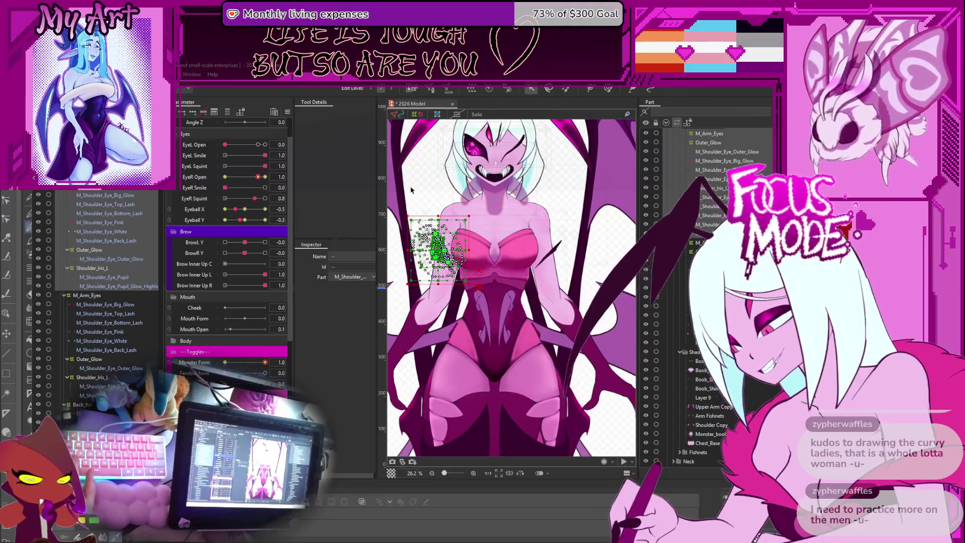
pyautogui.click(551, 131)
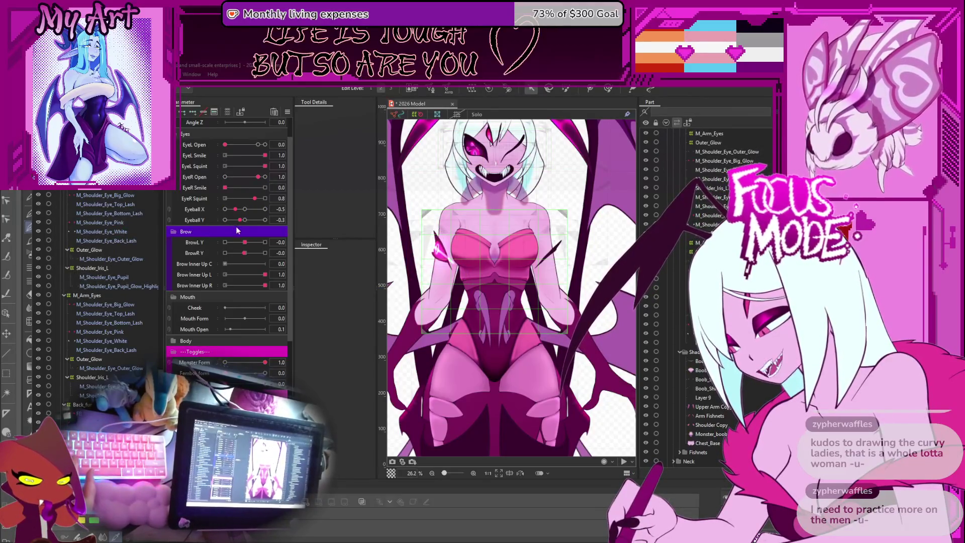
# Test Eyeball X at -0.8, then select all M_Arm_Eyes meshes and set Eyeball Y to 0.0.
pyautogui.click(239, 213)
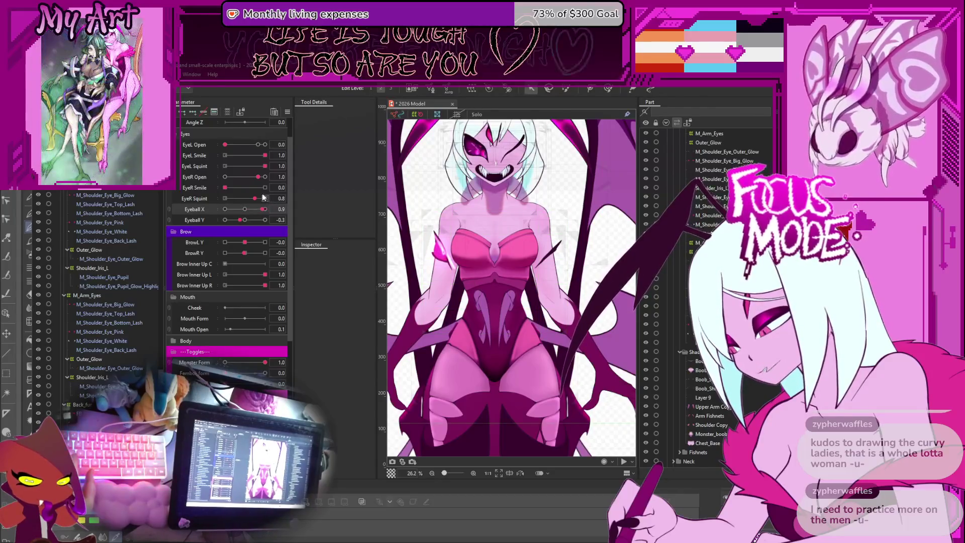
pyautogui.moveTo(234, 209); pyautogui.dragTo(250, 221)
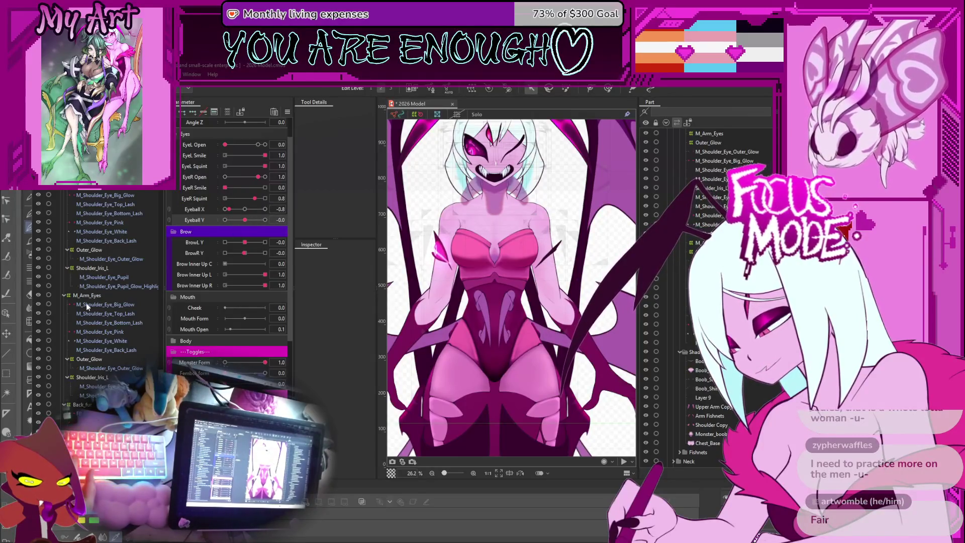
pyautogui.click(93, 377)
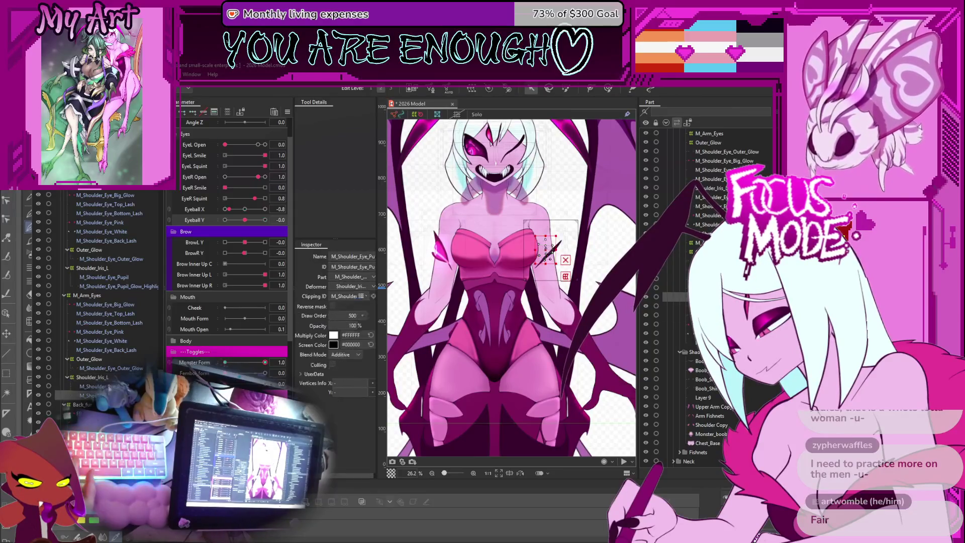
pyautogui.click(103, 275)
pyautogui.click(103, 294)
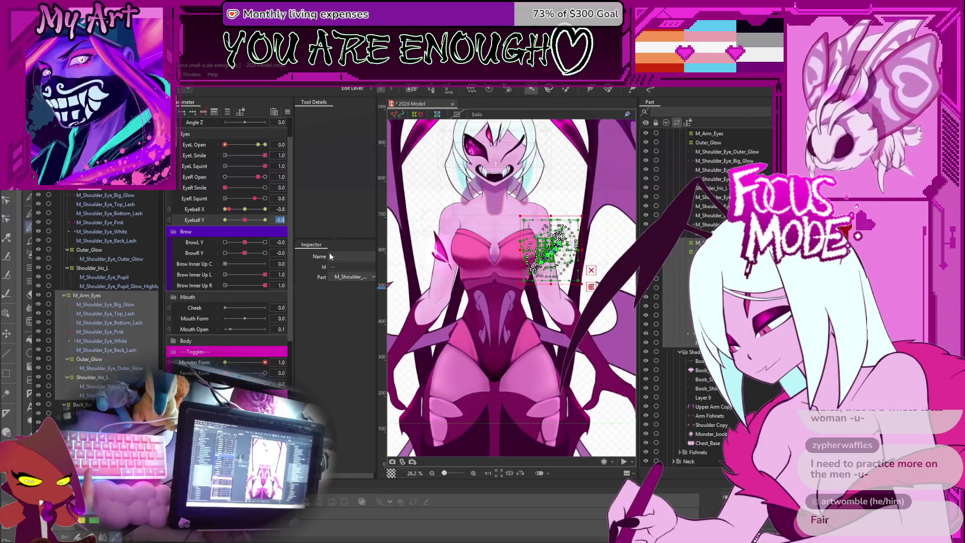
pyautogui.press('Return')
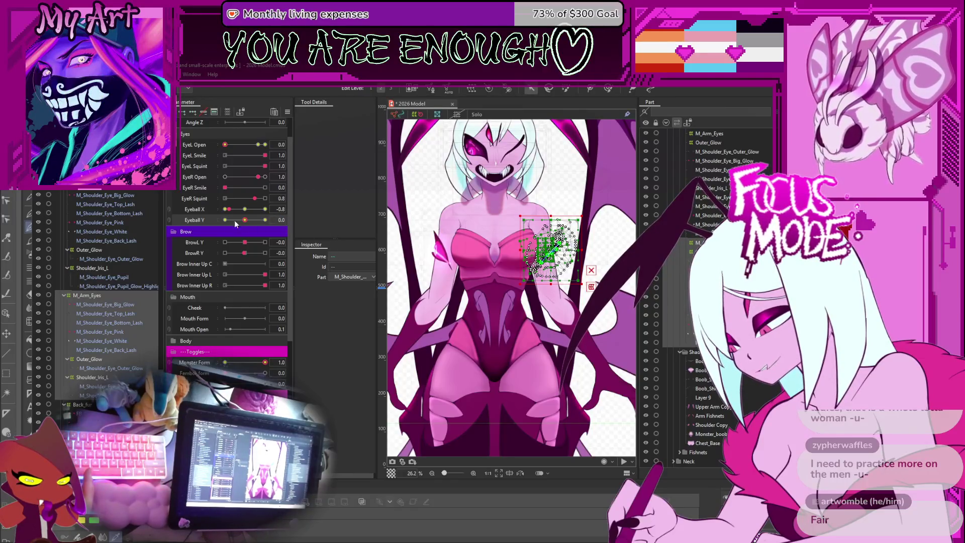
# Combine Eyeball X/Y into a 2D control set to 0.4 / -0.6, and open the physics preview.
pyautogui.click(169, 215)
pyautogui.moveTo(244, 223); pyautogui.dragTo(253, 232)
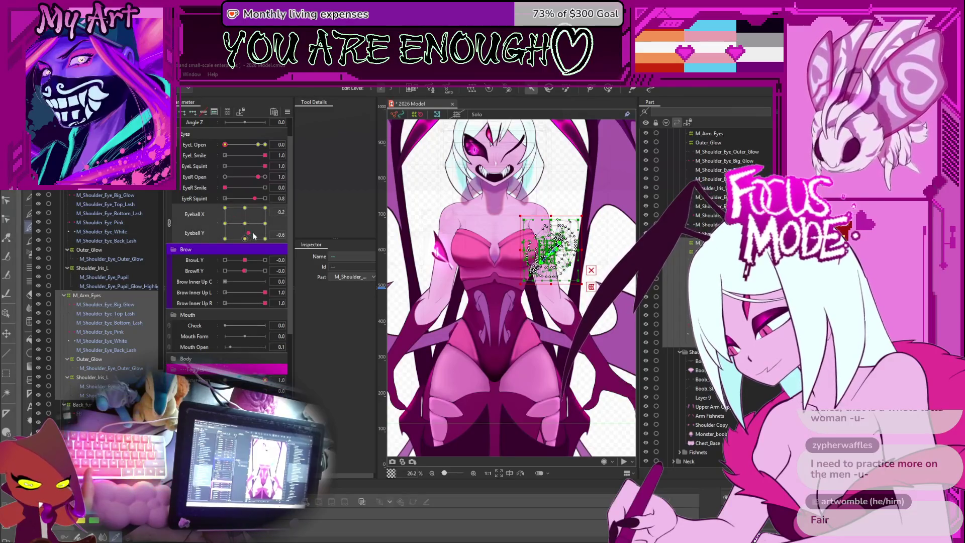
pyautogui.click(534, 265)
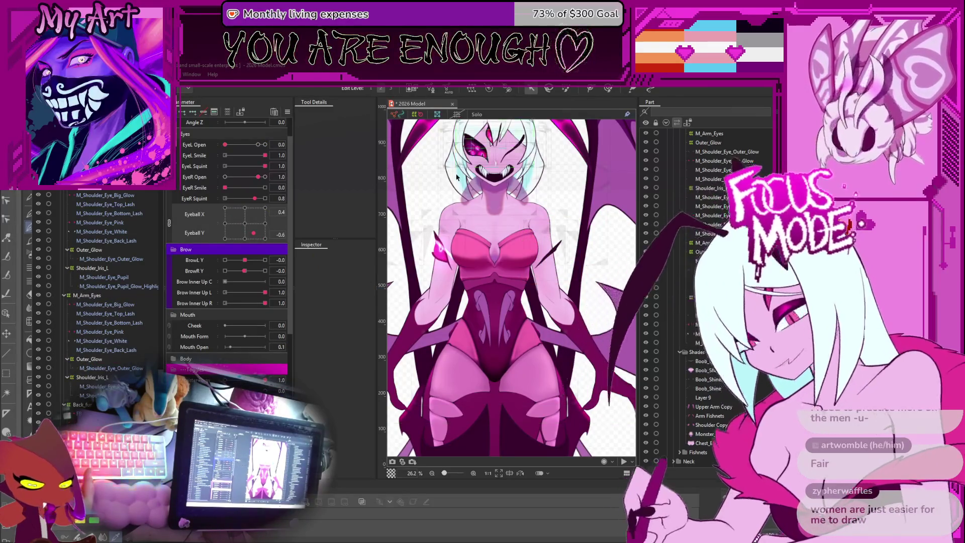
pyautogui.scroll(5, 534, 265)
pyautogui.scroll(-4, 543, 282)
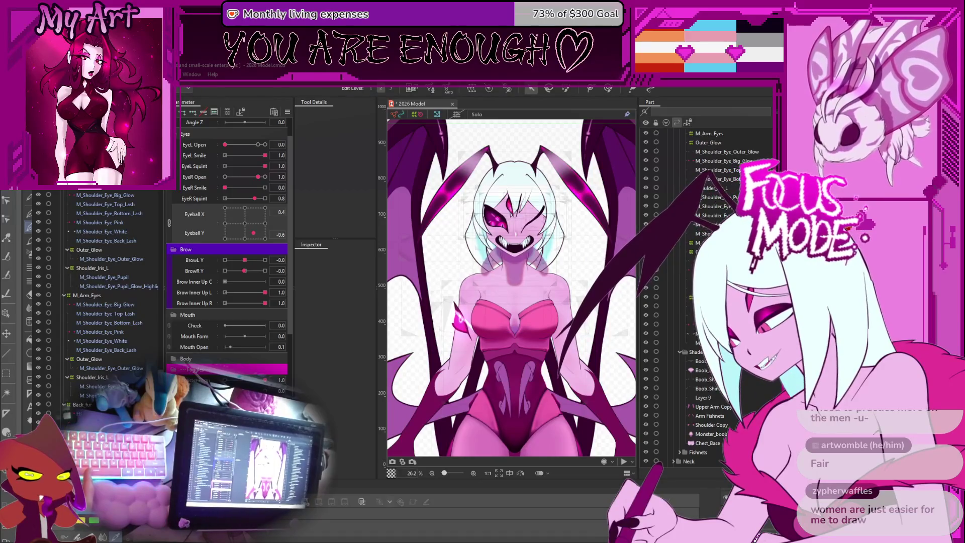
pyautogui.hotkey('alt', 'Tab')
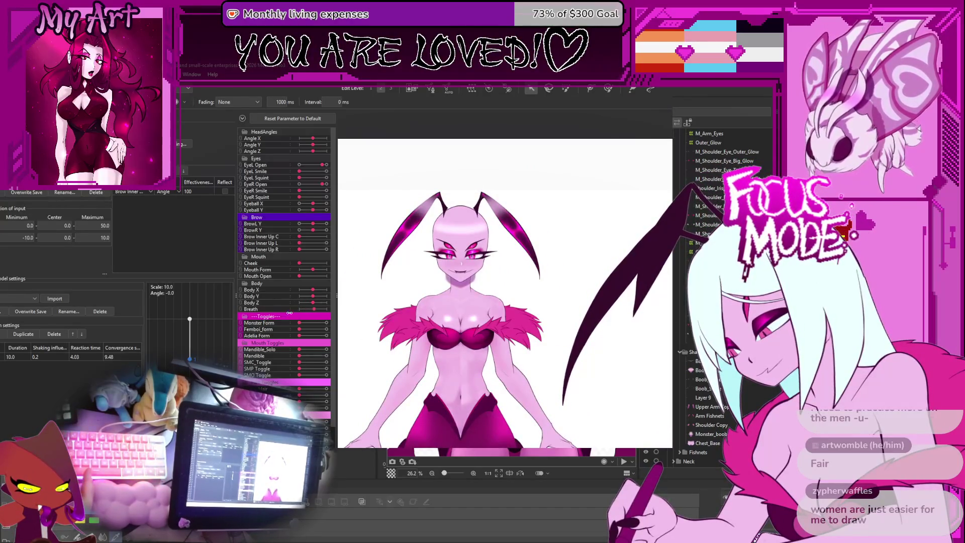
# Switch the physics preview model to monster form, then return to the modeling workspace.
pyautogui.click(312, 324)
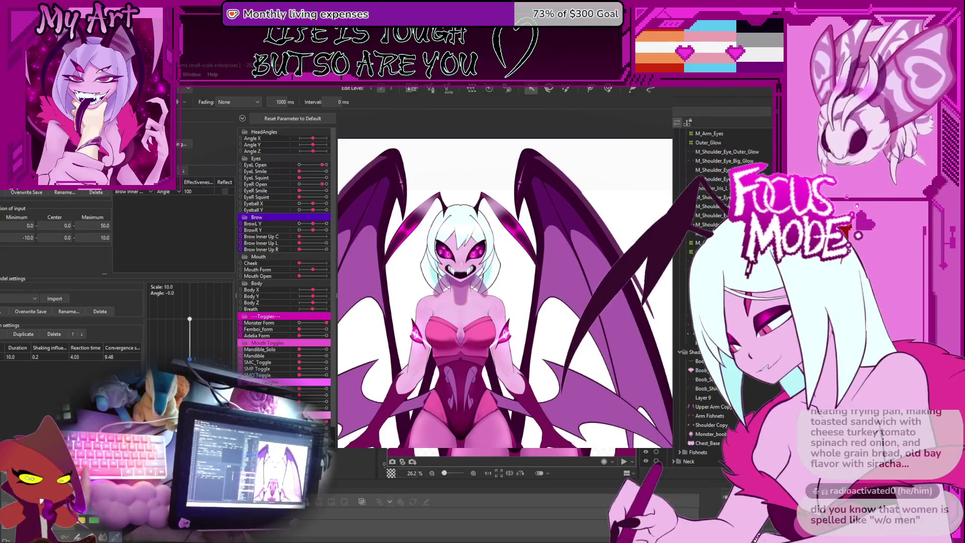
pyautogui.hotkey('alt', 'Tab')
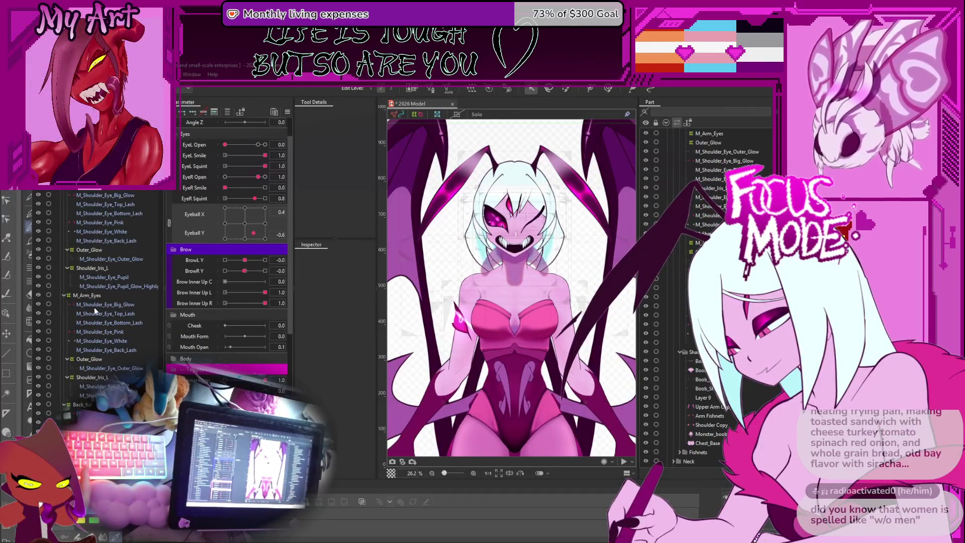
# Select both shoulder eye meshes, split Eyeball X/Y into sliders, set Eyeball Y to -0.7, and open the physics preview.
pyautogui.click(95, 294)
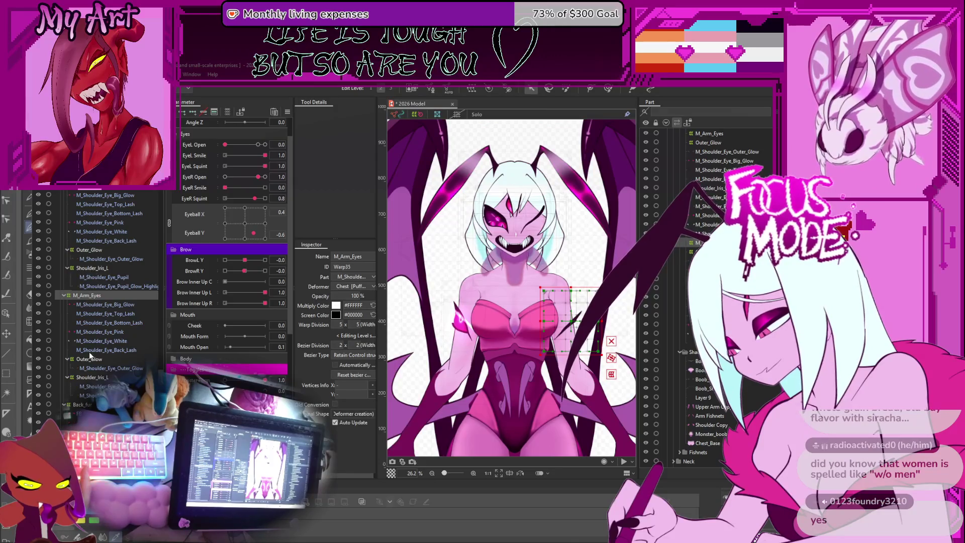
pyautogui.click(91, 395)
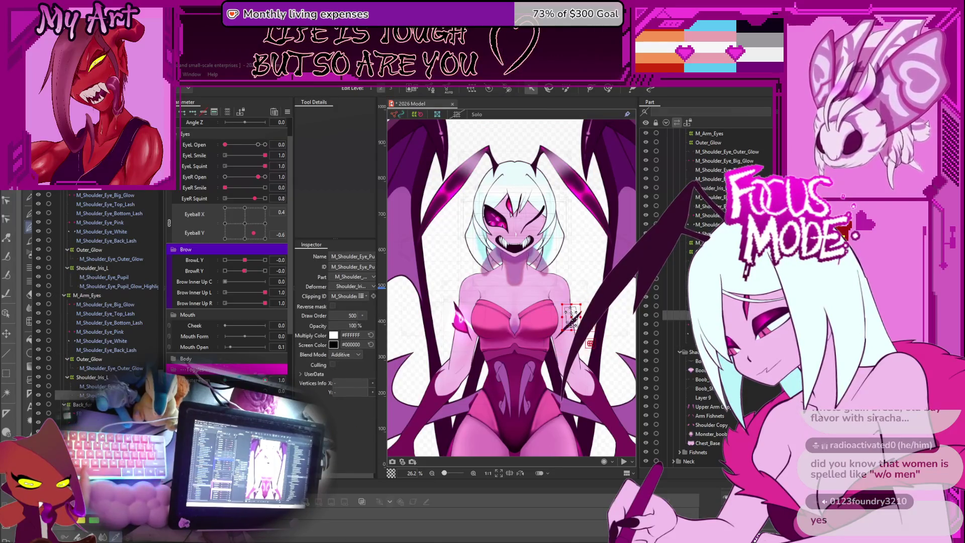
pyautogui.keyDown('shift'); pyautogui.click(136, 240); pyautogui.keyUp('shift')
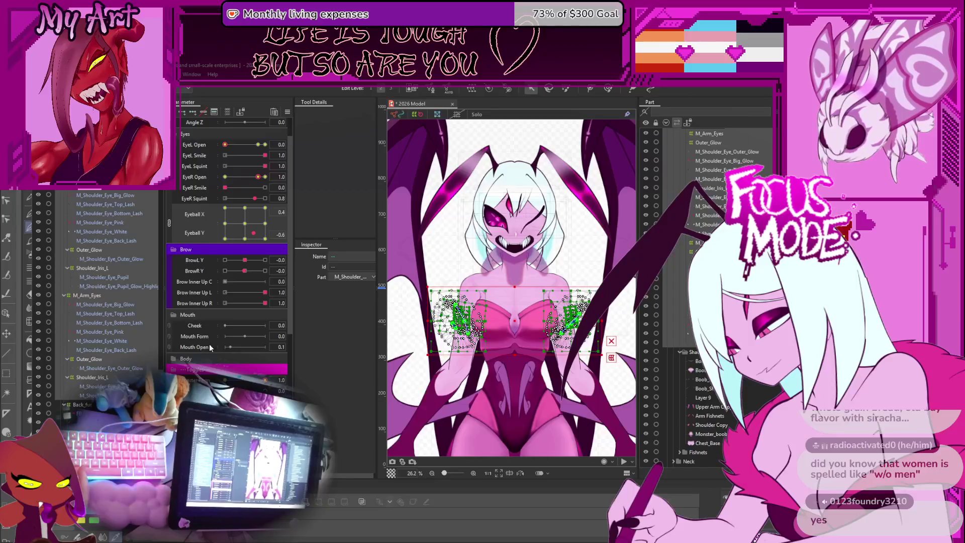
pyautogui.click(169, 227)
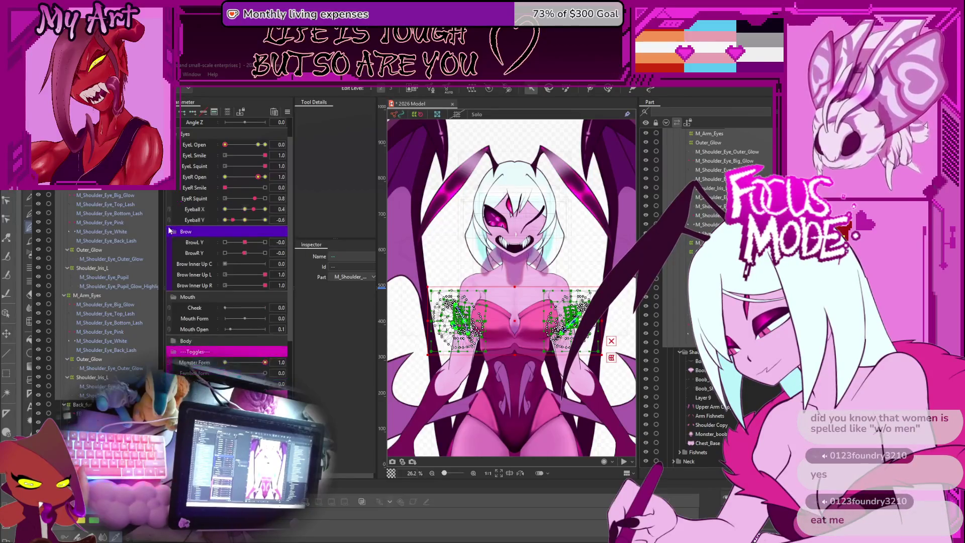
pyautogui.moveTo(233, 220)
pyautogui.mouseDown()
pyautogui.moveTo(259, 221)
pyautogui.moveTo(232, 221)
pyautogui.mouseUp()
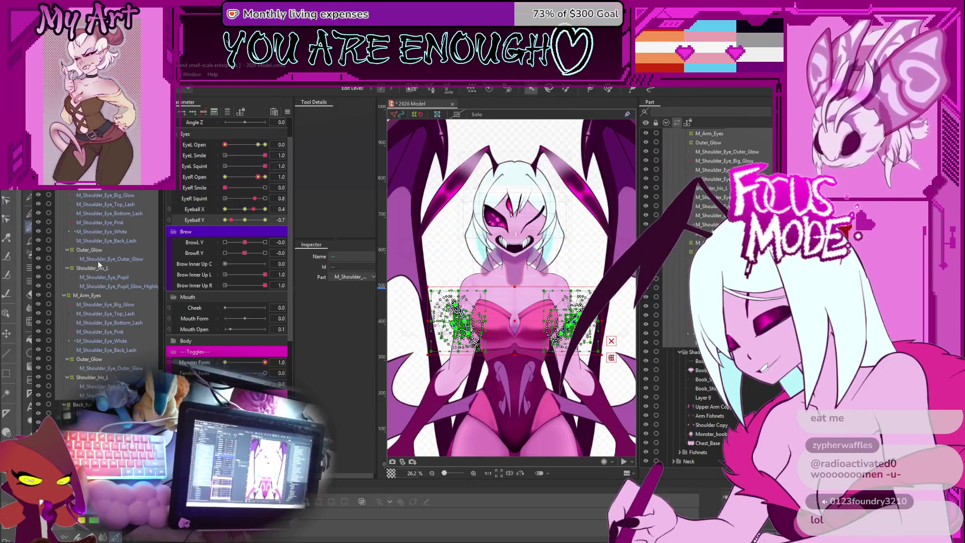
pyautogui.hotkey('ctrl', 'shift', 'p')
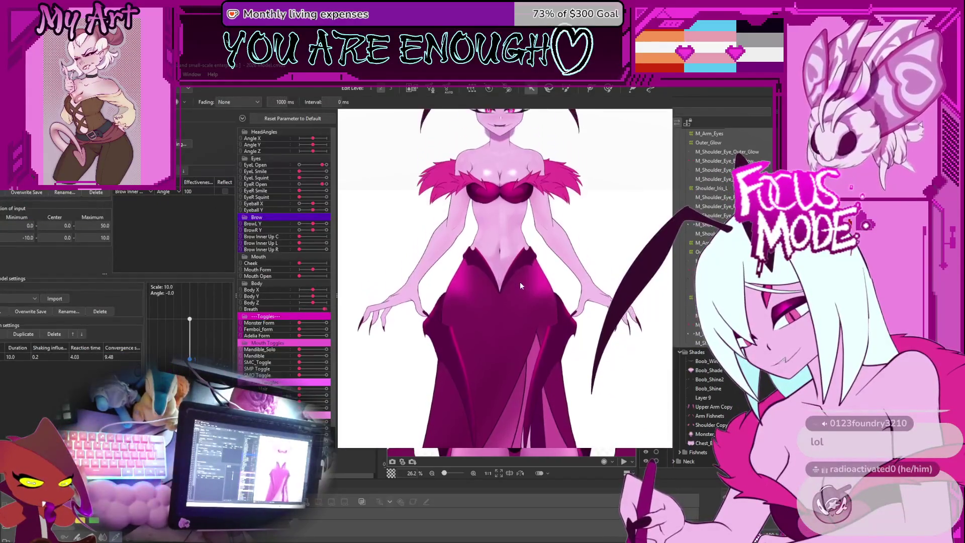
# Pan the physics preview to frame the whole model, then switch to Clip Studio Paint's sketch.
pyautogui.moveTo(520, 286); pyautogui.dragTo(476, 361)
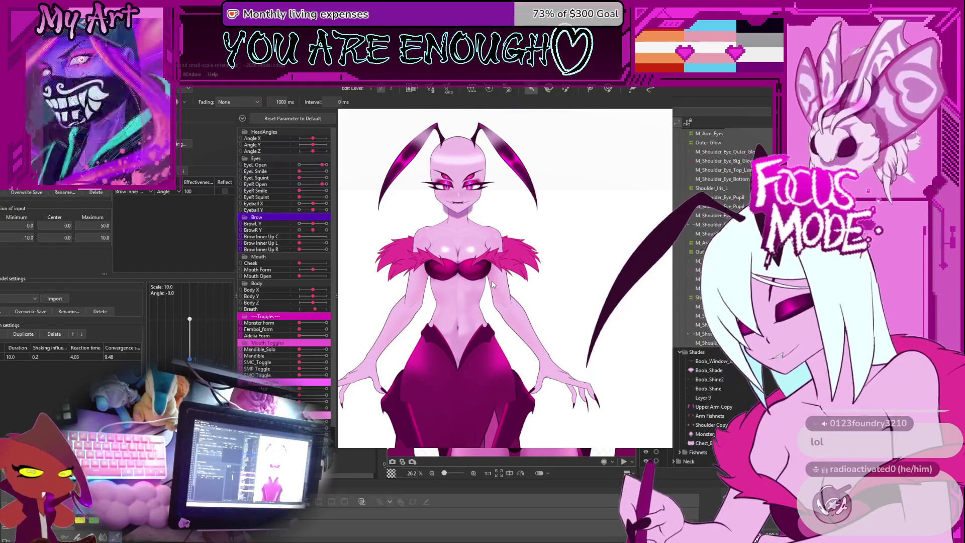
pyautogui.moveTo(492, 285); pyautogui.dragTo(507, 286)
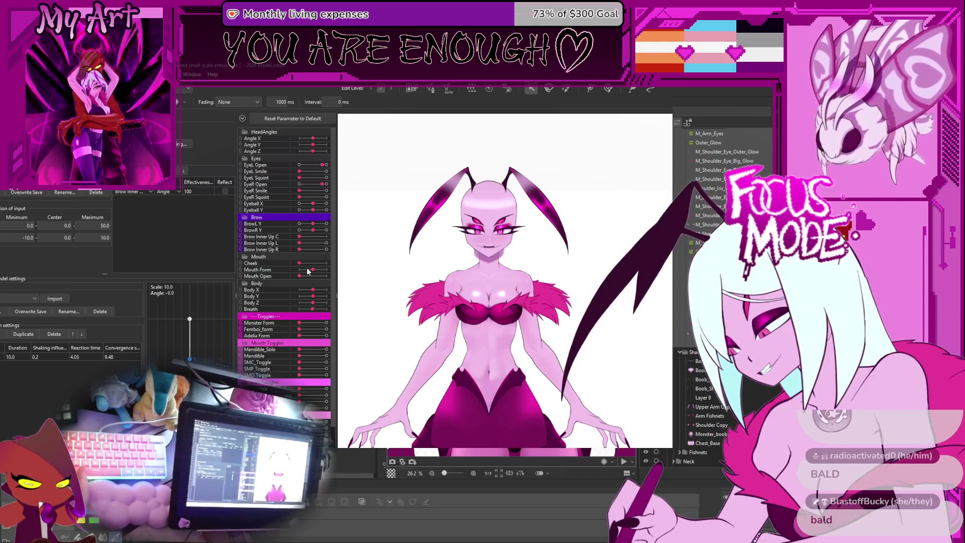
pyautogui.hotkey('alt', 'Tab')
pyautogui.moveTo(417, 354); pyautogui.dragTo(457, 358)
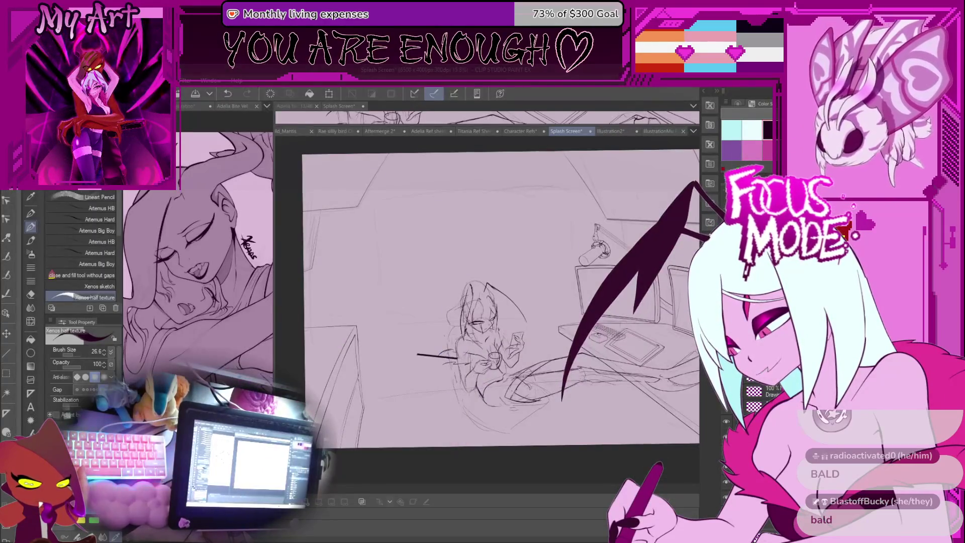
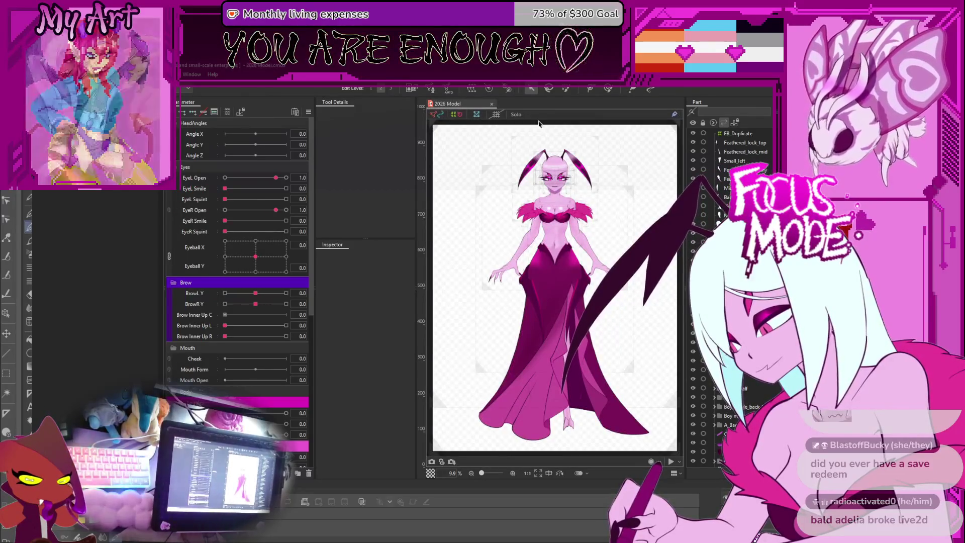
# Close the preview and set the Body parameter to 1.0 for the winged form.
pyautogui.scroll(2, 556, 218)
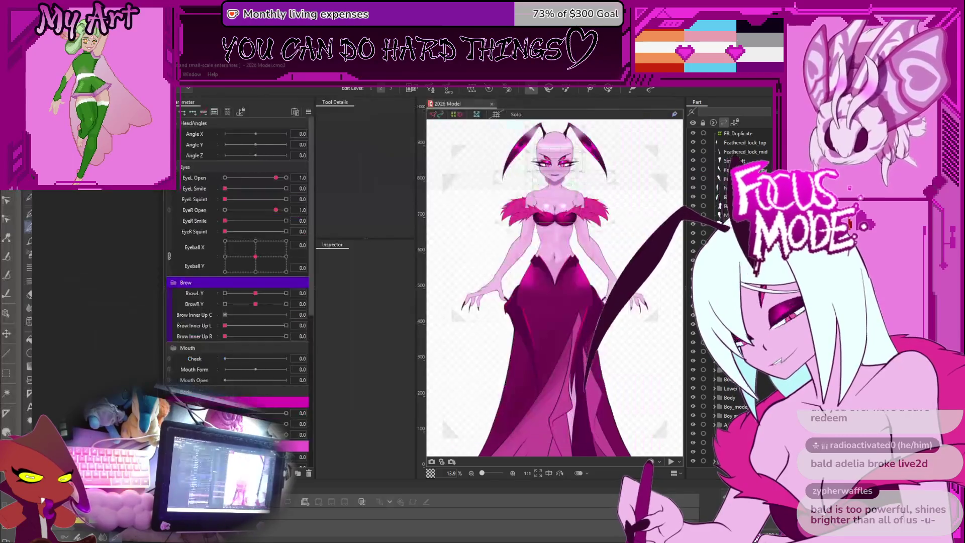
pyautogui.press('Escape')
pyautogui.scroll(2, 582, 297)
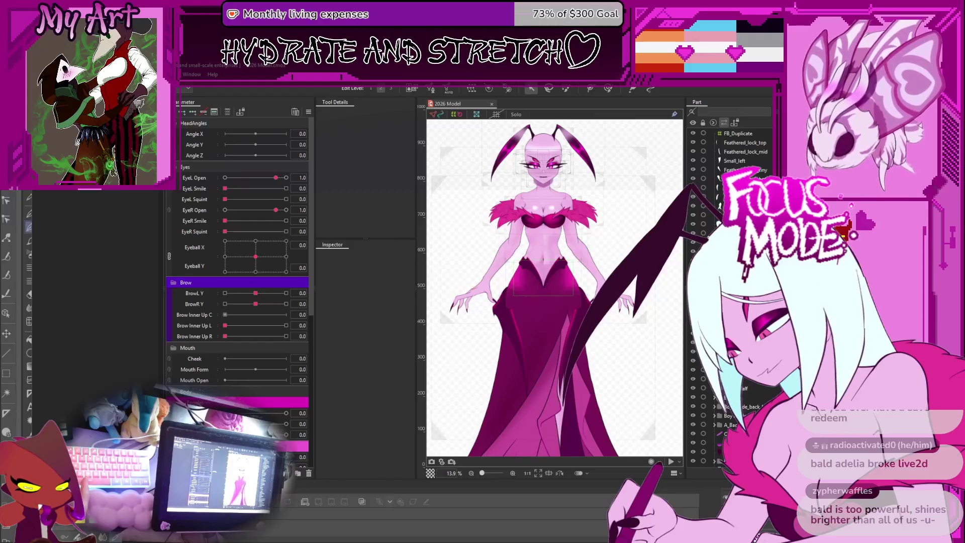
pyautogui.click(286, 413)
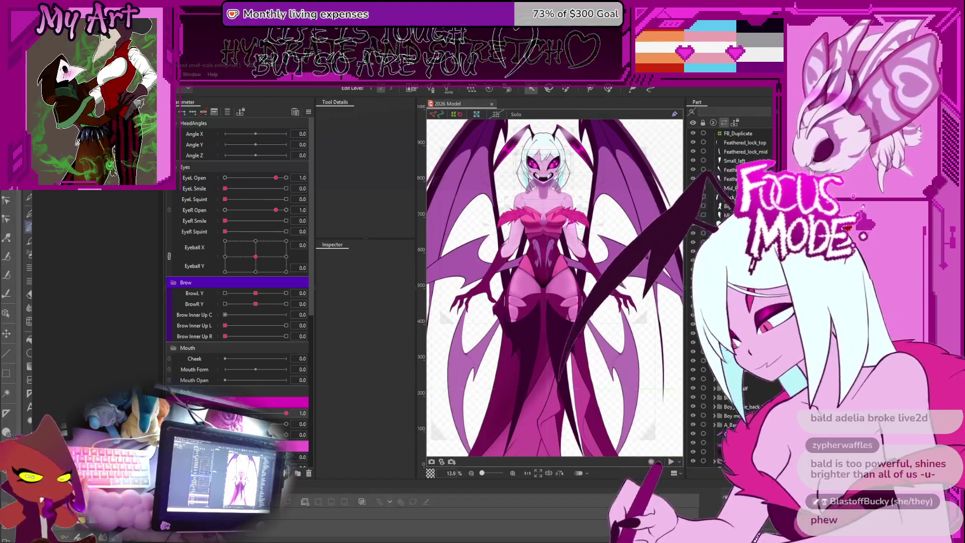
# Set the first Outfit Toggles slider to 1.0 to hide the shoulder feathers.
pyautogui.scroll(2, 557, 270)
pyautogui.scroll(2, 558, 269)
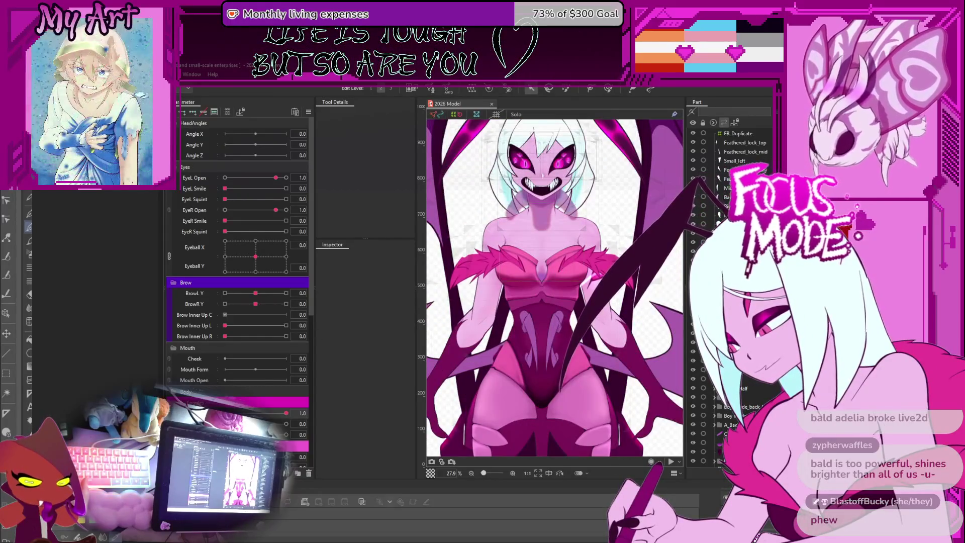
pyautogui.scroll(-3, 242, 302)
pyautogui.scroll(-2, 238, 292)
pyautogui.moveTo(225, 411); pyautogui.dragTo(331, 414)
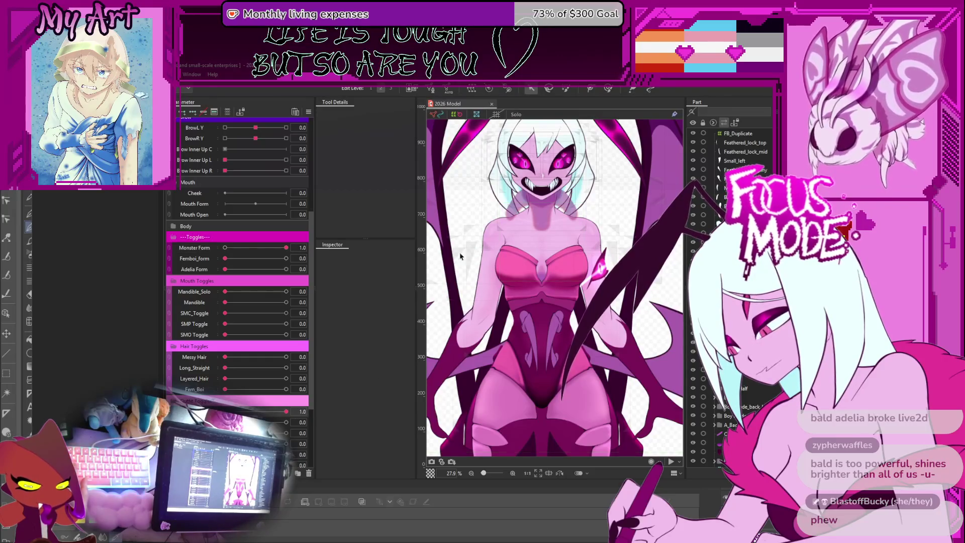
pyautogui.scroll(3, 217, 201)
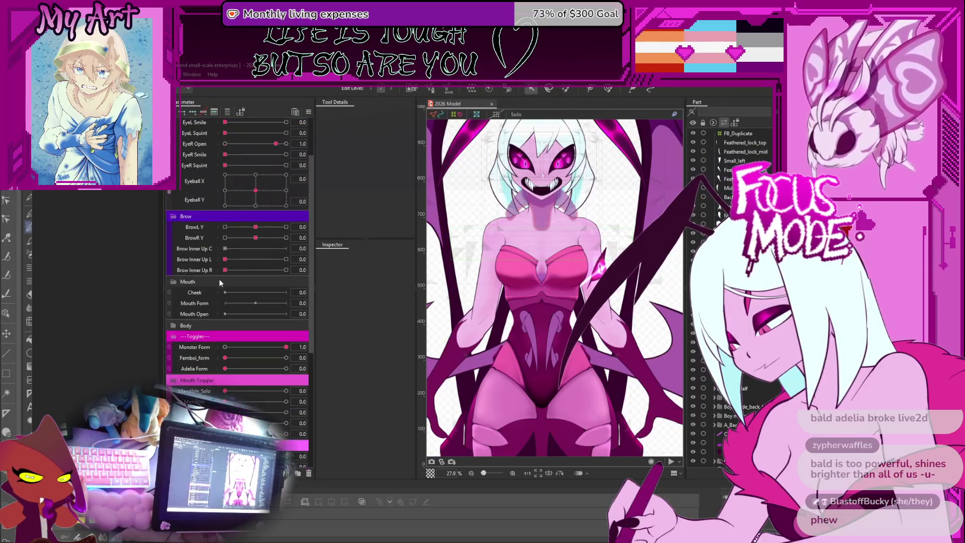
pyautogui.scroll(2, 217, 307)
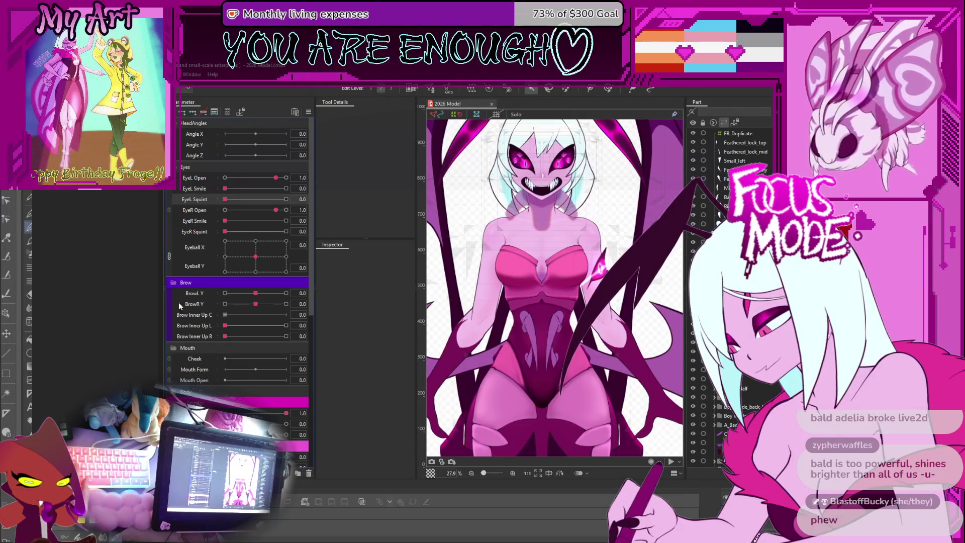
pyautogui.scroll(-3, 208, 342)
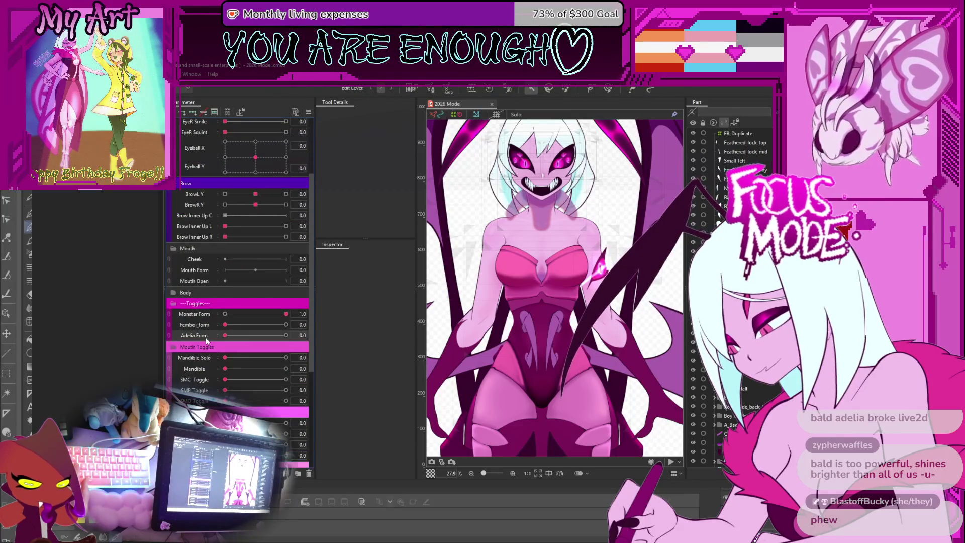
pyautogui.scroll(3, 191, 369)
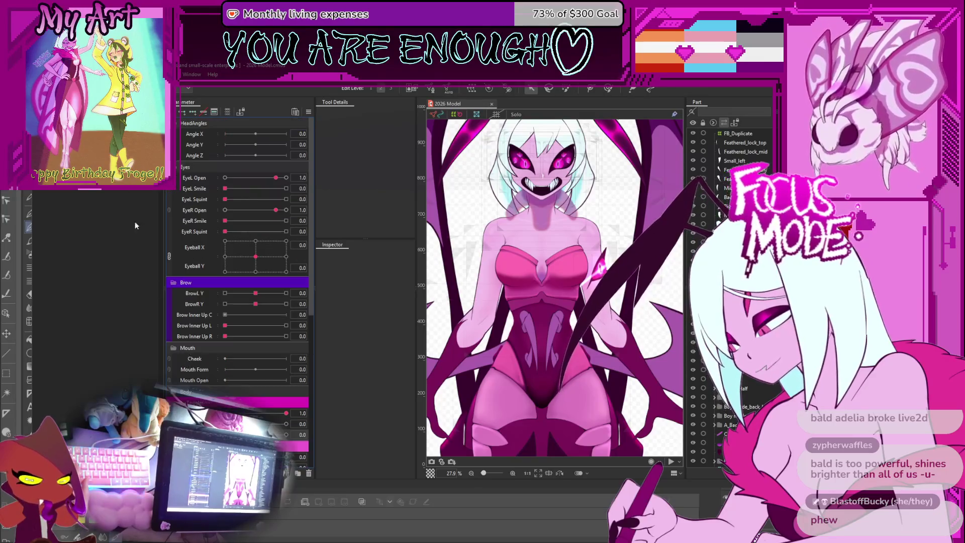
pyautogui.scroll(5, 616, 302)
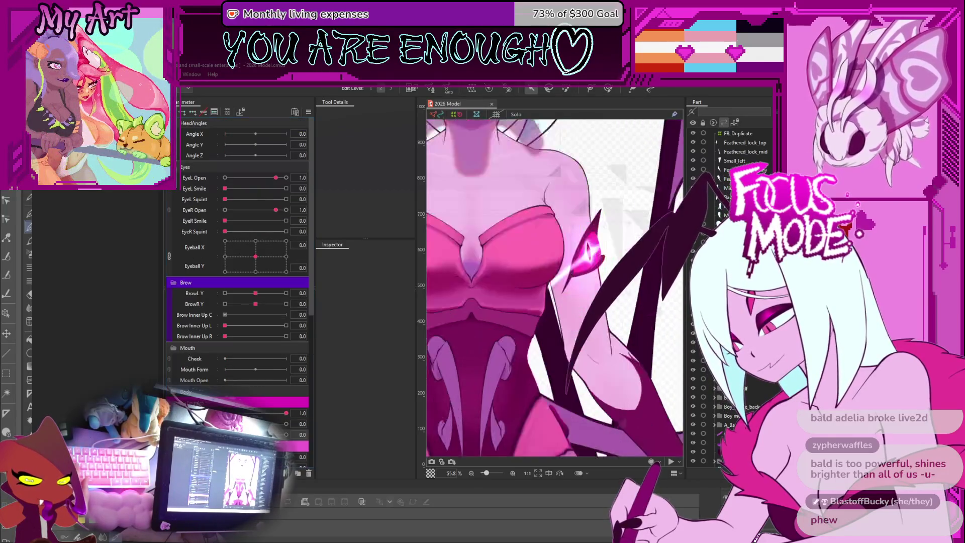
# Select the M_Arm_Eyes group of shoulder-eye layers and toggle the image preview.
pyautogui.click(106, 355)
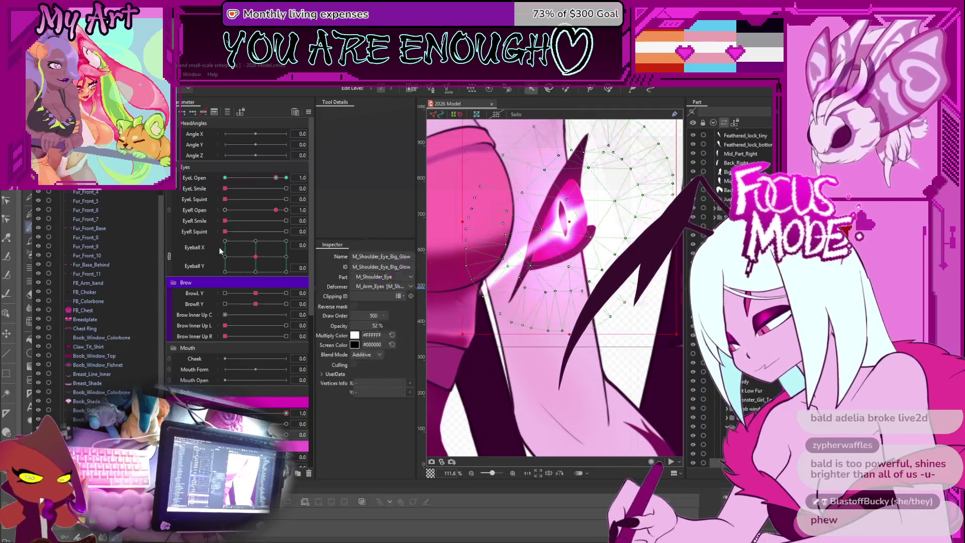
pyautogui.click(88, 411)
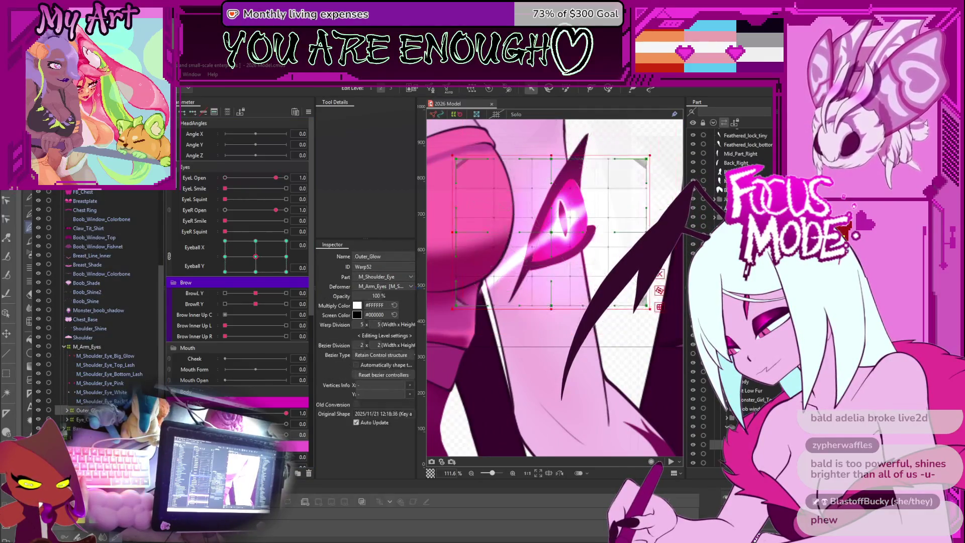
pyautogui.click(562, 217)
pyautogui.click(101, 348)
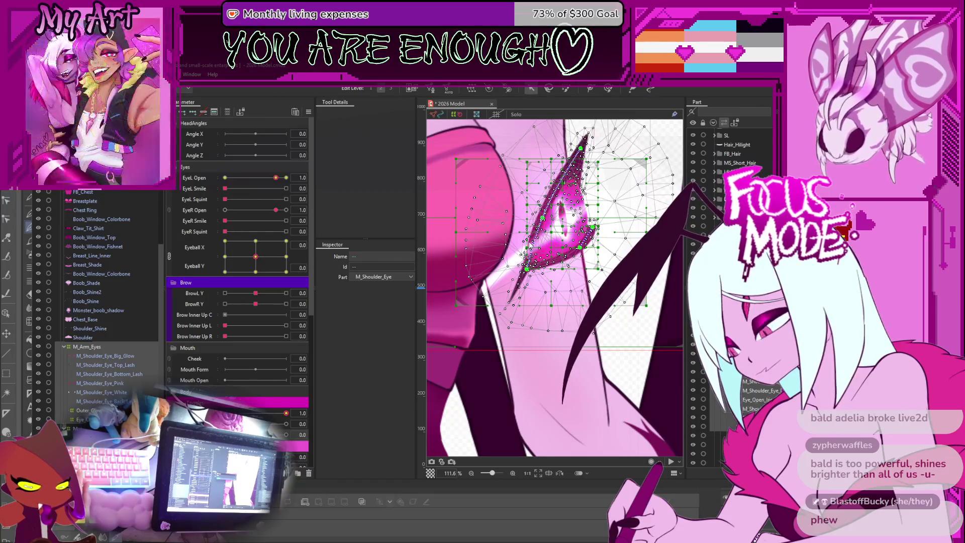
pyautogui.press('t')
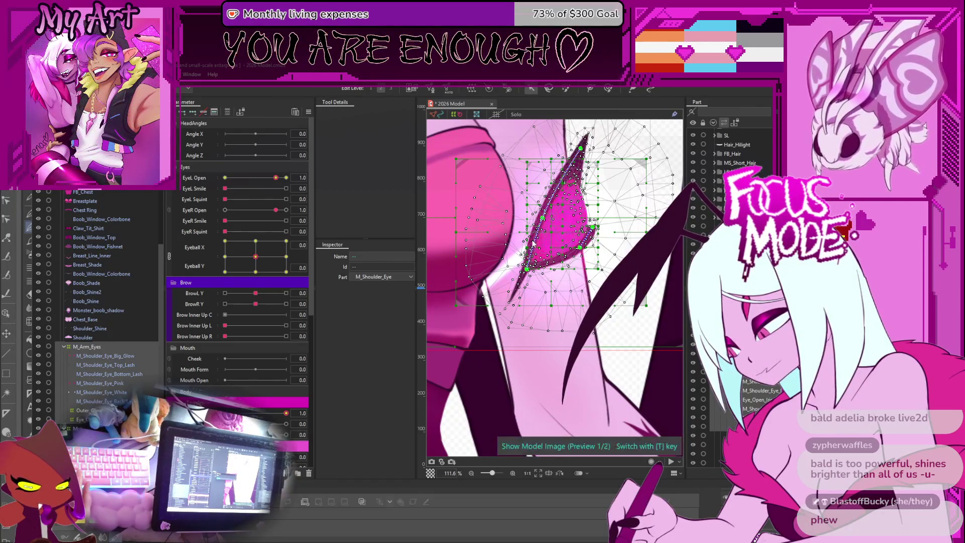
pyautogui.scroll(-5, 543, 226)
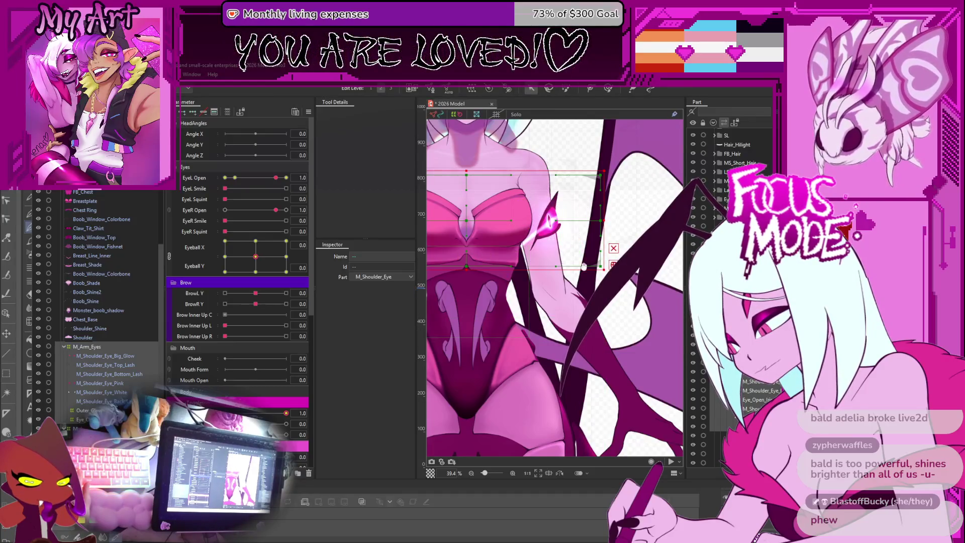
# Enter 1.0 for Monster Form, EyeL Open and EyeR Open, then select M_Shoulder_Eye_Big_Glow.
pyautogui.scroll(-2, 252, 339)
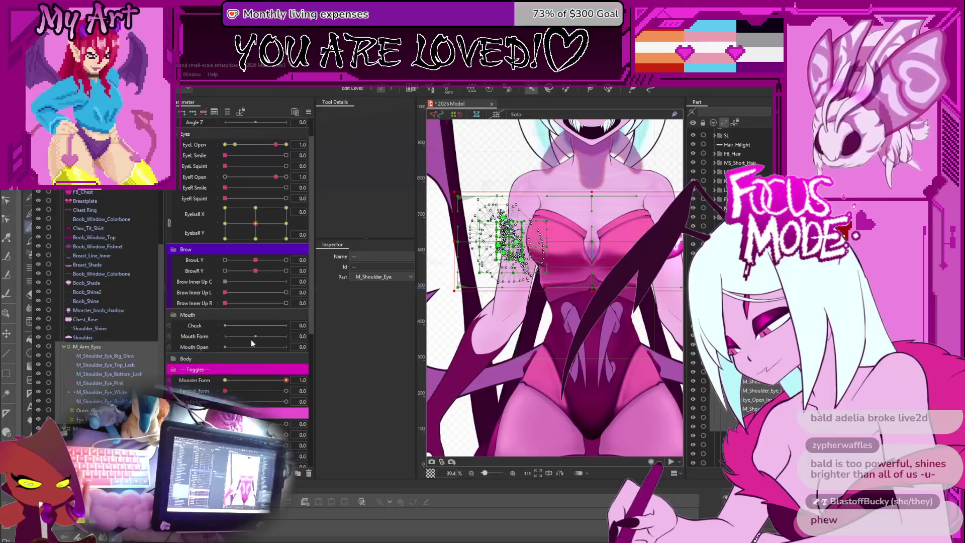
pyautogui.click(302, 381)
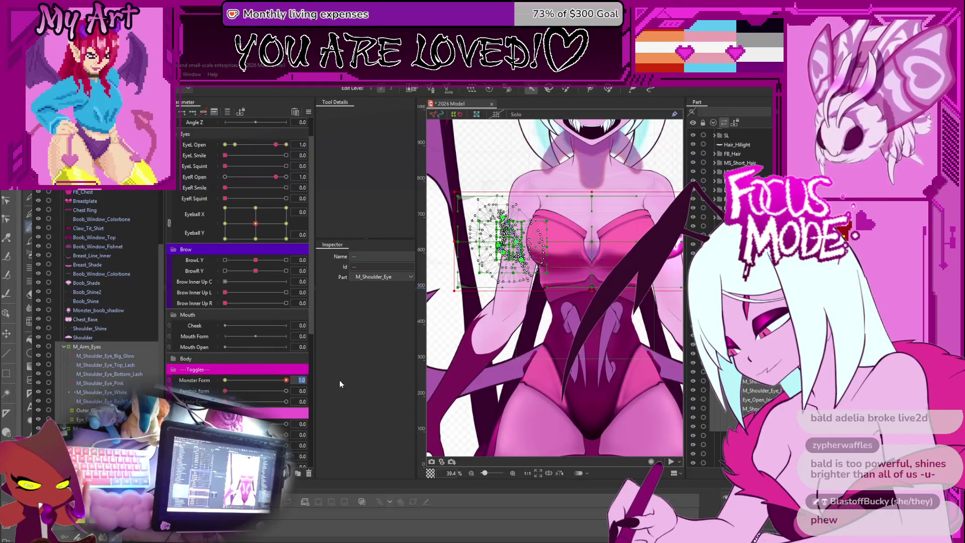
pyautogui.press('Return')
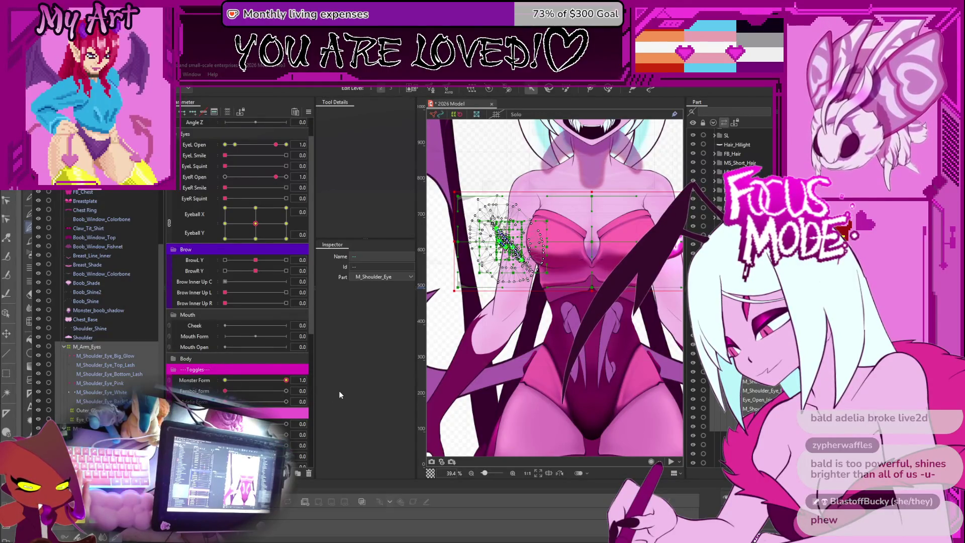
pyautogui.click(302, 145)
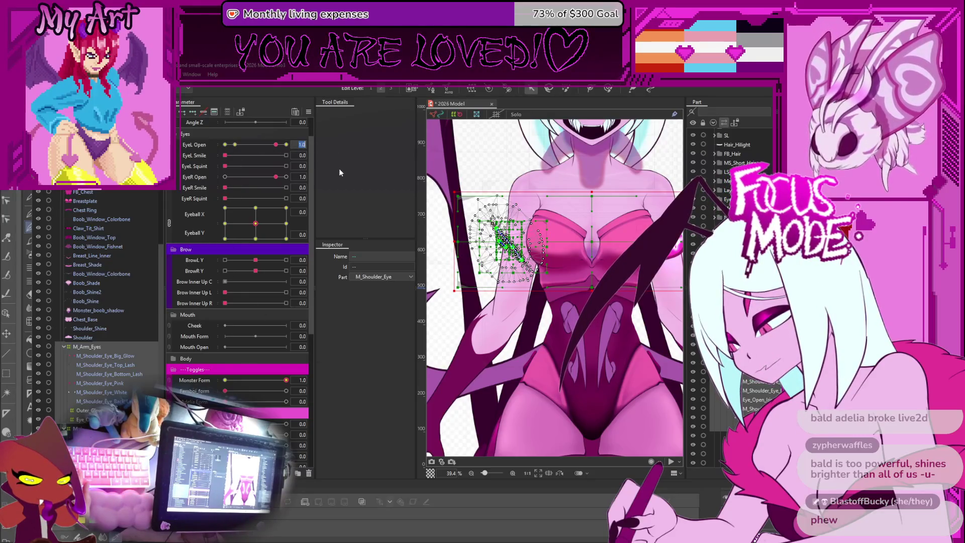
pyautogui.press('Return')
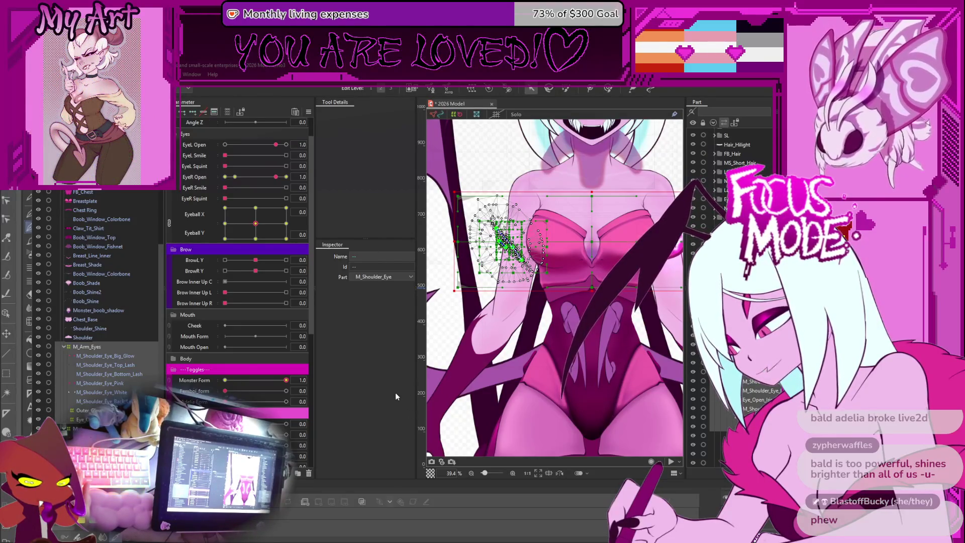
pyautogui.doubleClick(303, 177)
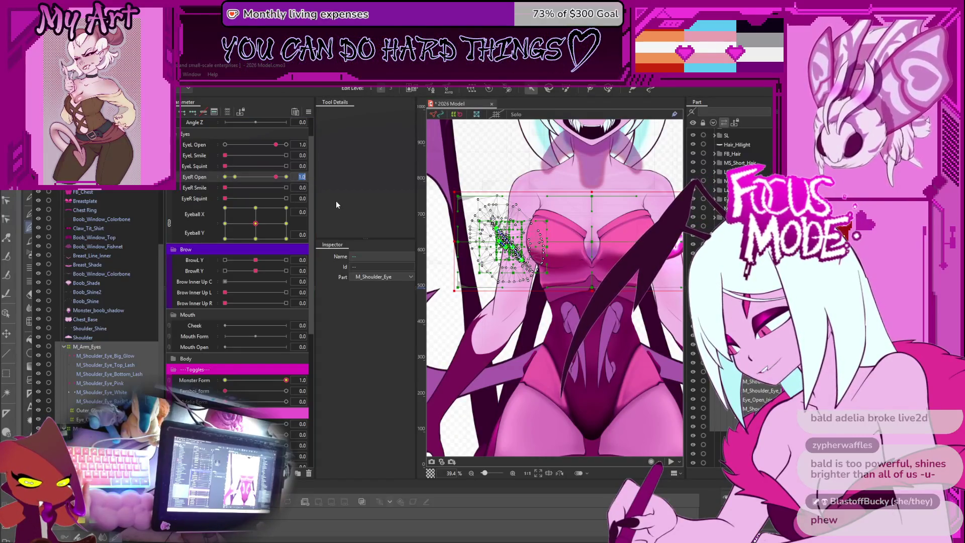
pyautogui.press('Return')
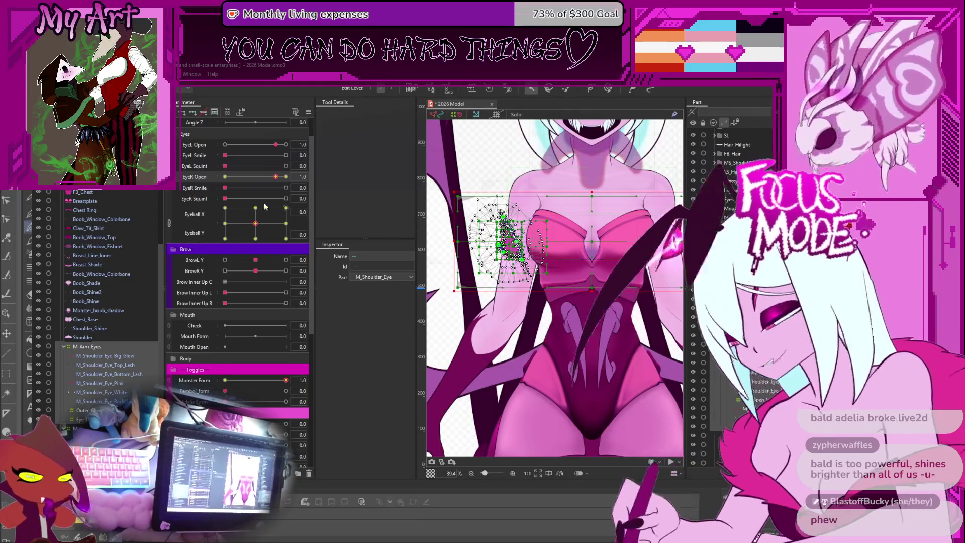
pyautogui.click(121, 357)
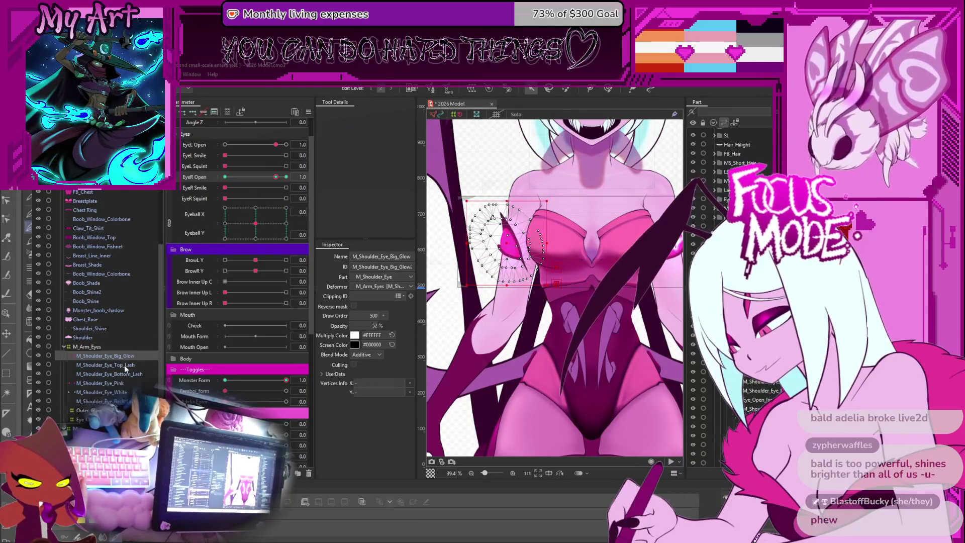
pyautogui.click(758, 399)
pyautogui.scroll(-4, 84, 402)
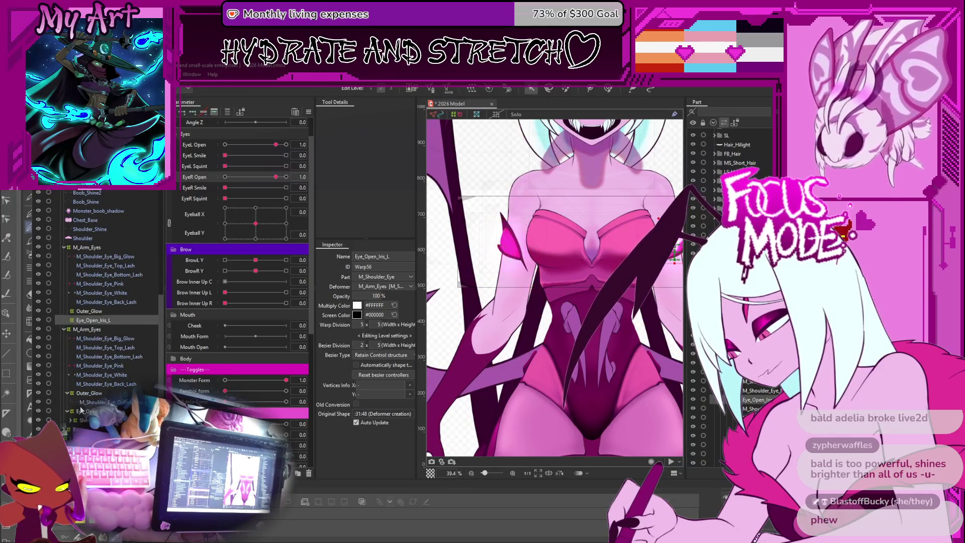
pyautogui.click(77, 320)
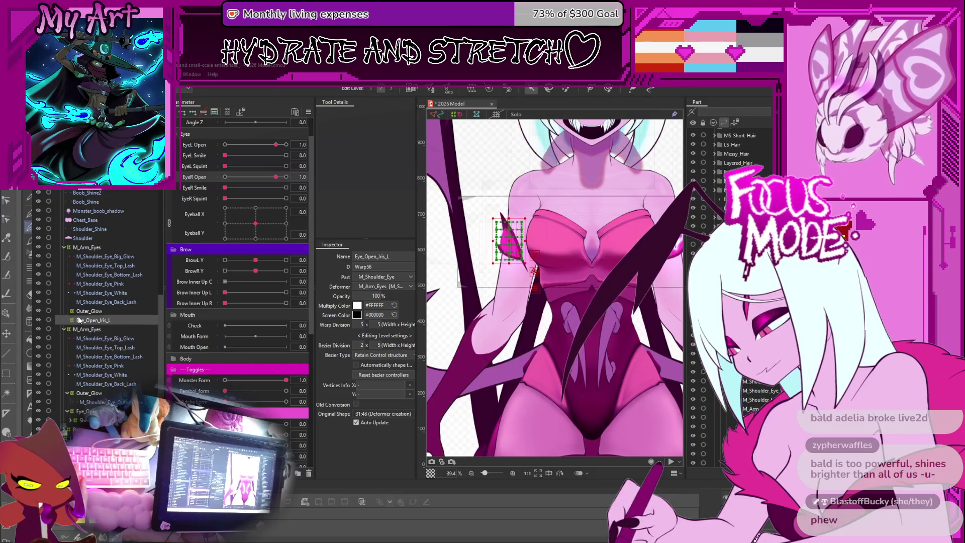
pyautogui.click(74, 393)
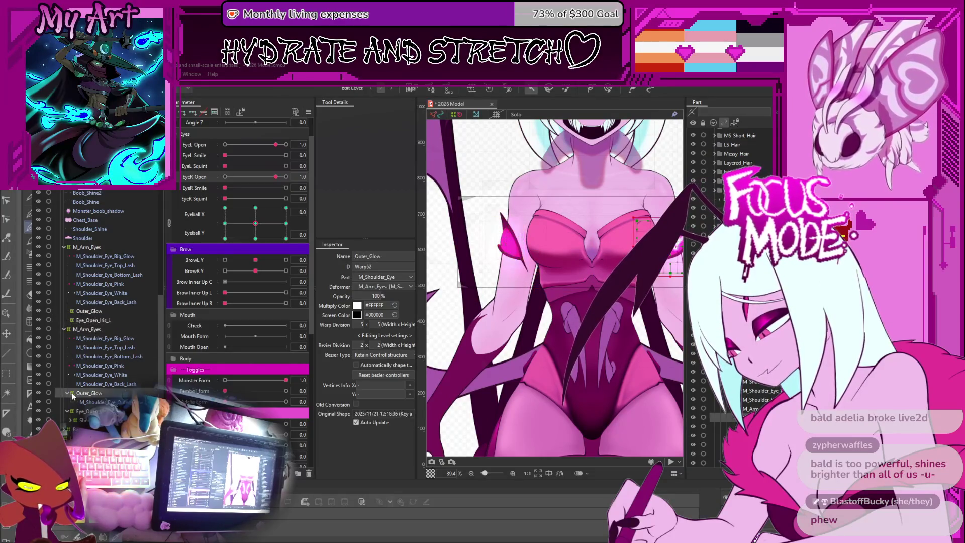
pyautogui.click(82, 321)
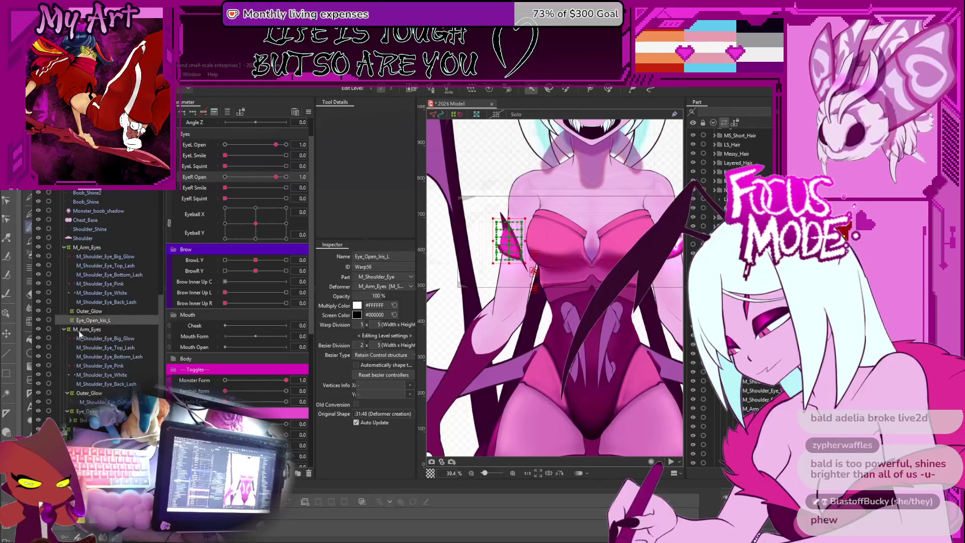
pyautogui.click(87, 412)
pyautogui.click(69, 421)
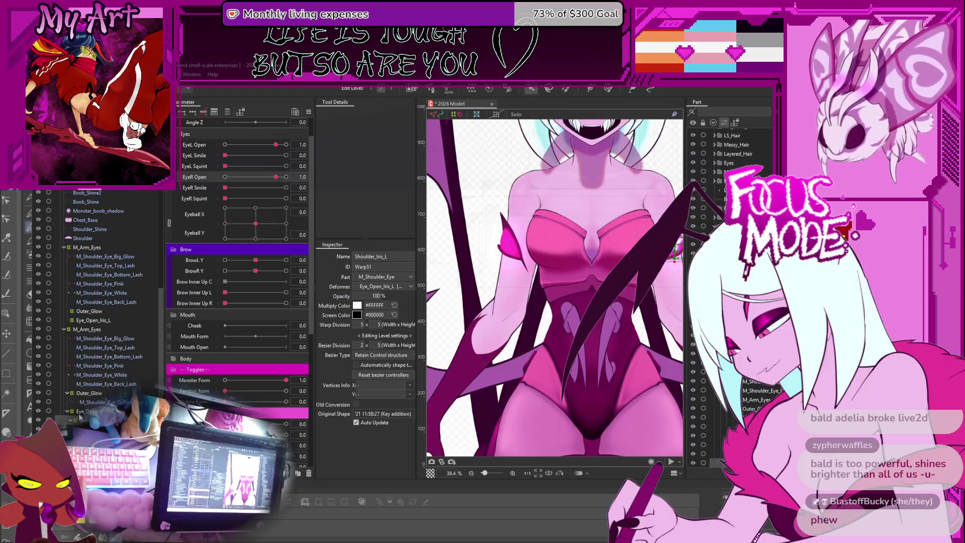
pyautogui.click(82, 411)
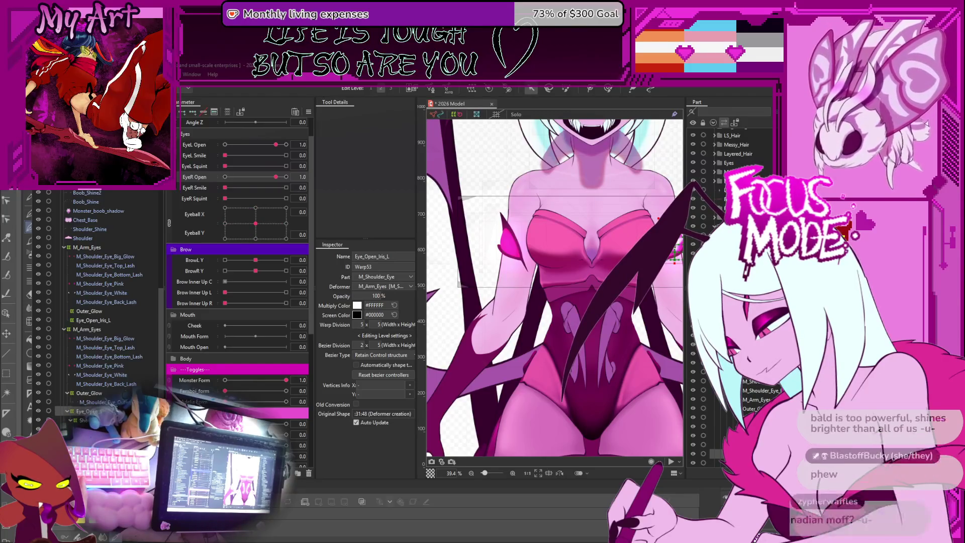
pyautogui.click(94, 321)
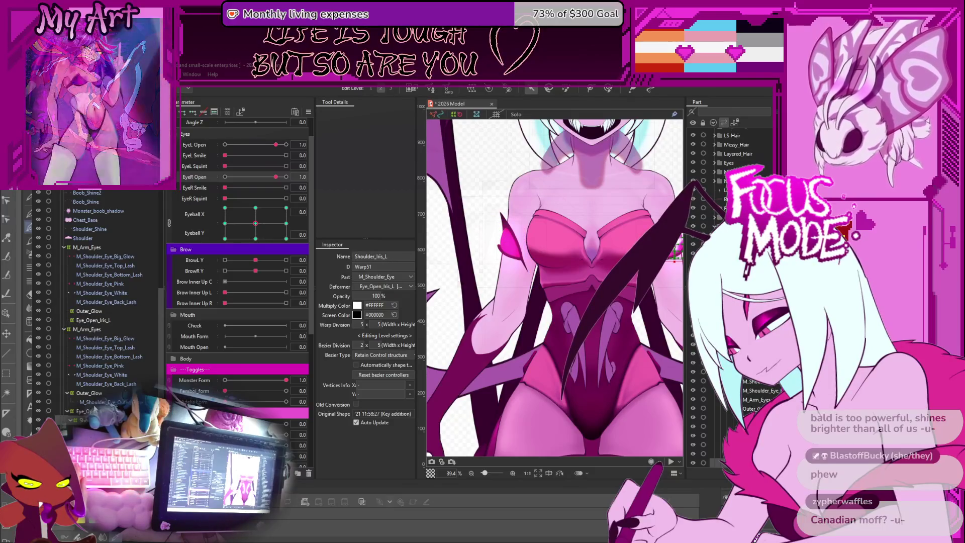
pyautogui.click(101, 403)
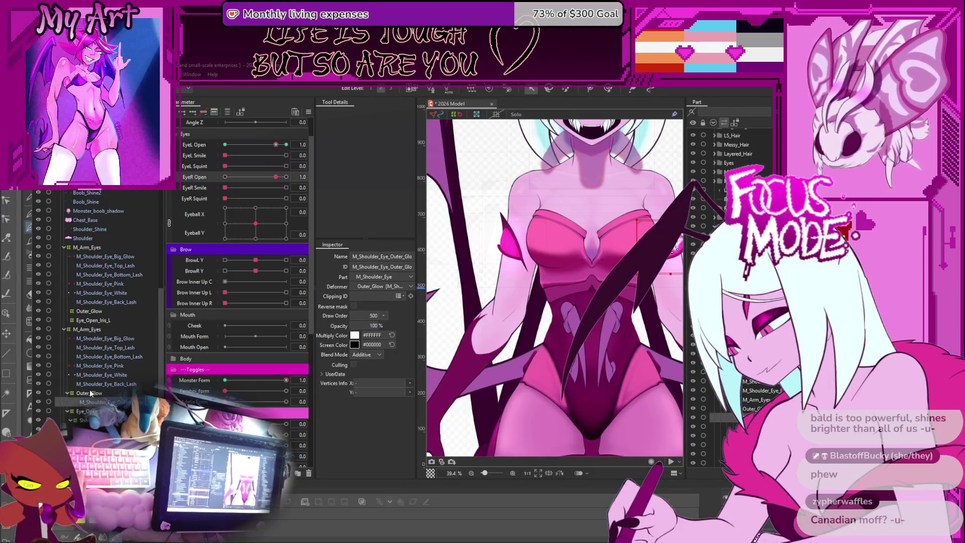
pyautogui.click(79, 319)
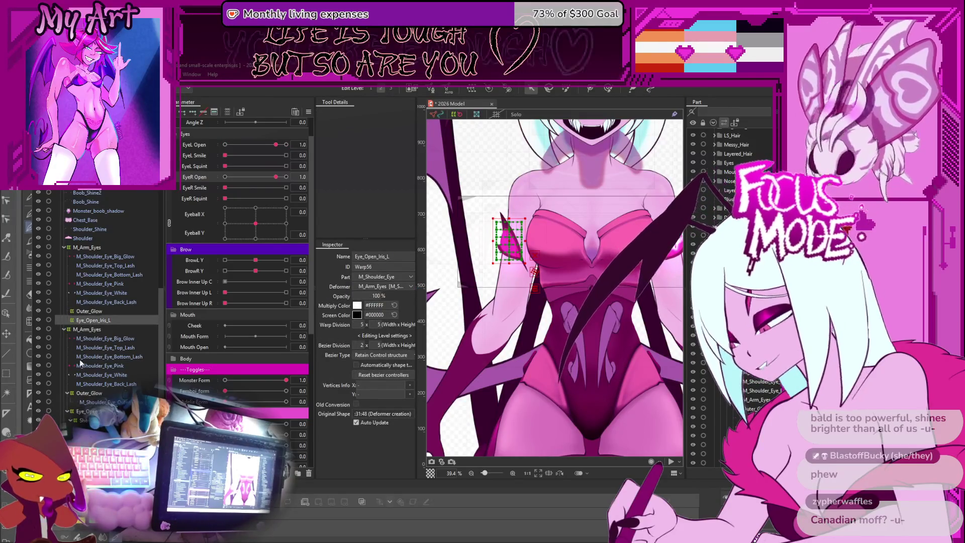
pyautogui.click(95, 402)
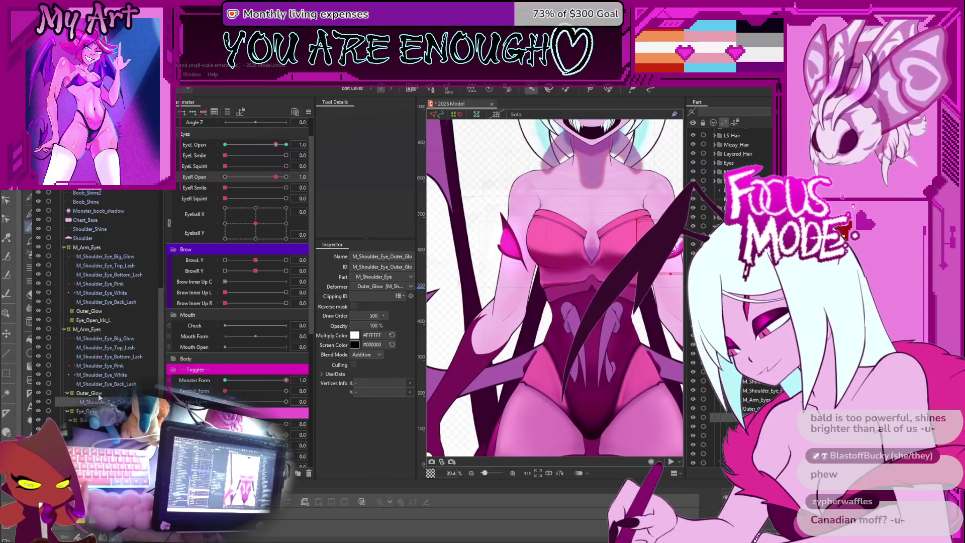
pyautogui.press('t')
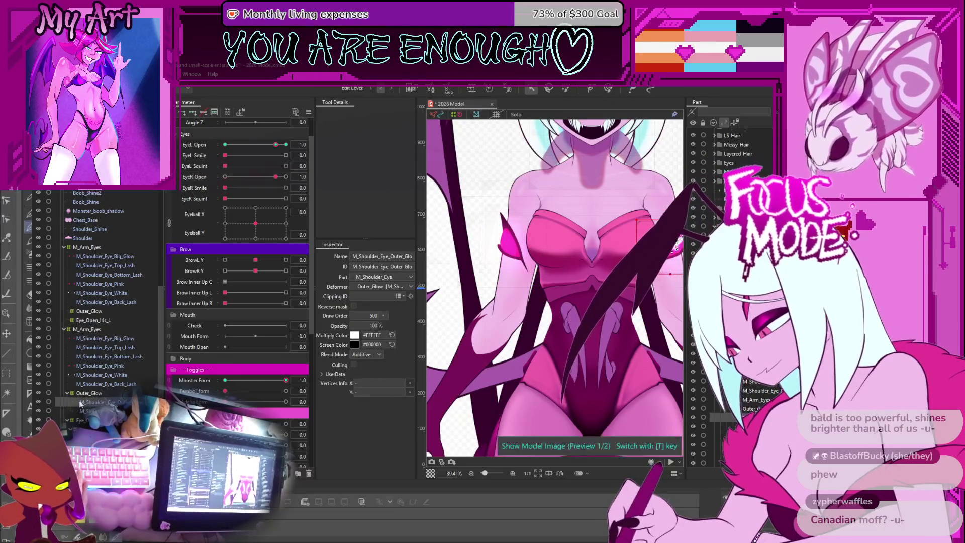
pyautogui.moveTo(103, 409)
pyautogui.mouseDown()
pyautogui.moveTo(105, 314)
pyautogui.moveTo(89, 315)
pyautogui.mouseUp()
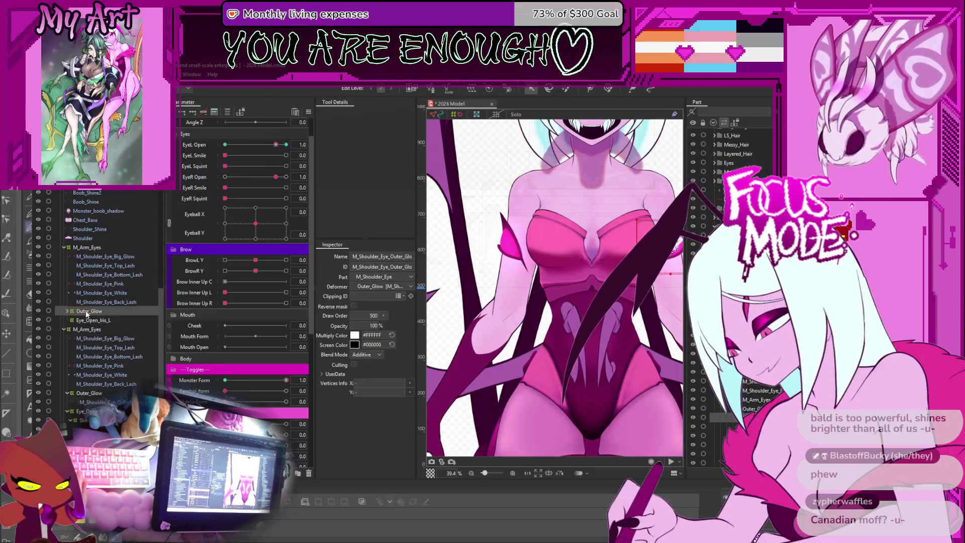
pyautogui.hotkey('ctrl', 'z')
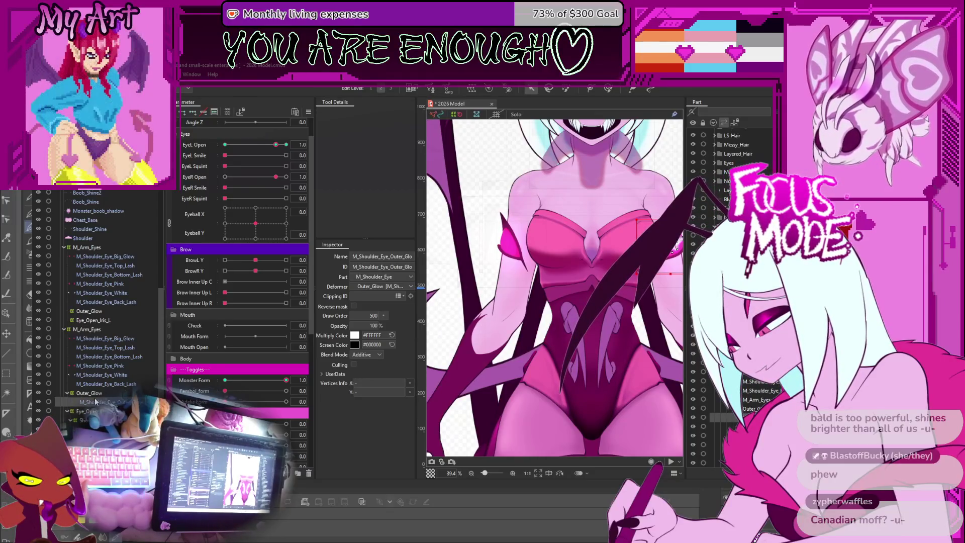
pyautogui.click(90, 311)
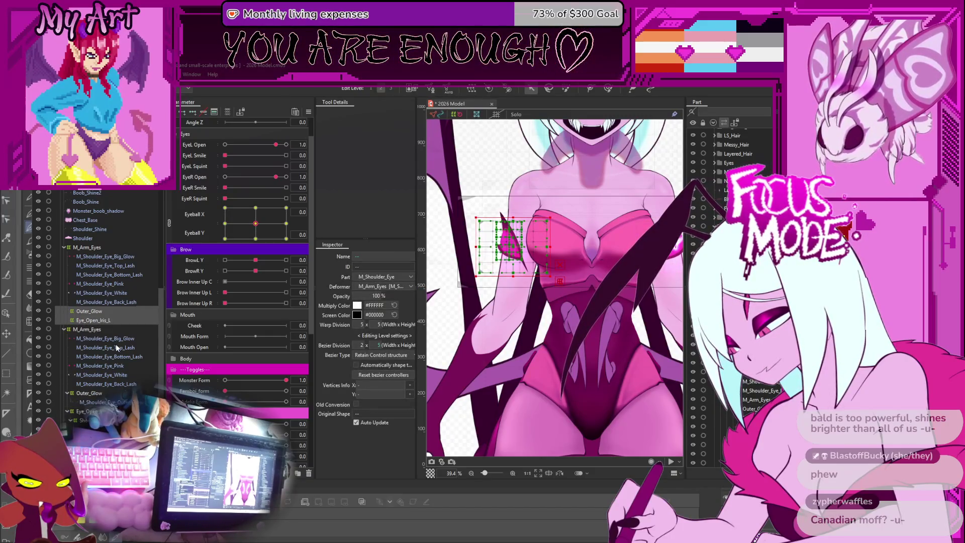
# Delete the duplicate Outer_Glow and Eye_Open_Iris_L deformers and move Outer_Glow in the hierarchy.
pyautogui.press('Delete')
pyautogui.click(93, 402)
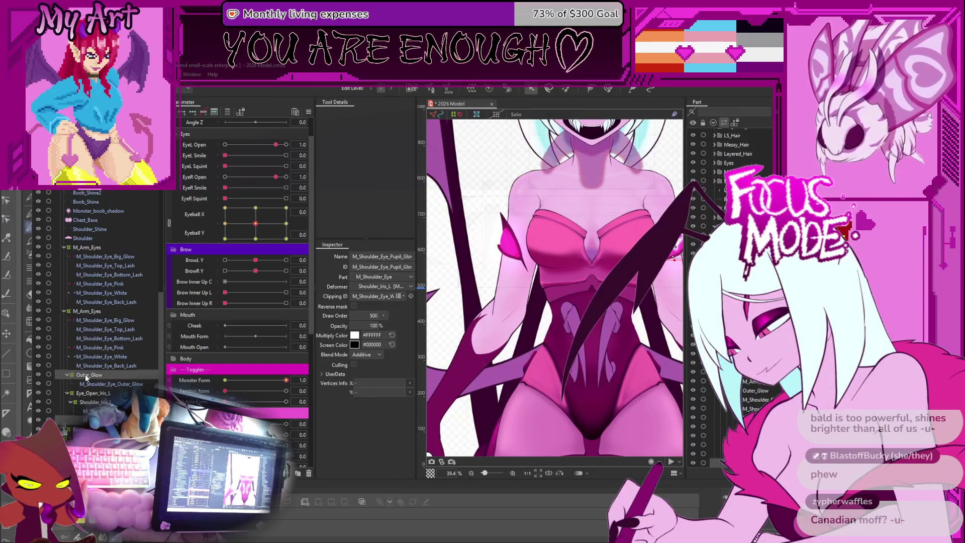
pyautogui.keyDown('ctrl'); pyautogui.click(92, 410); pyautogui.keyUp('ctrl')
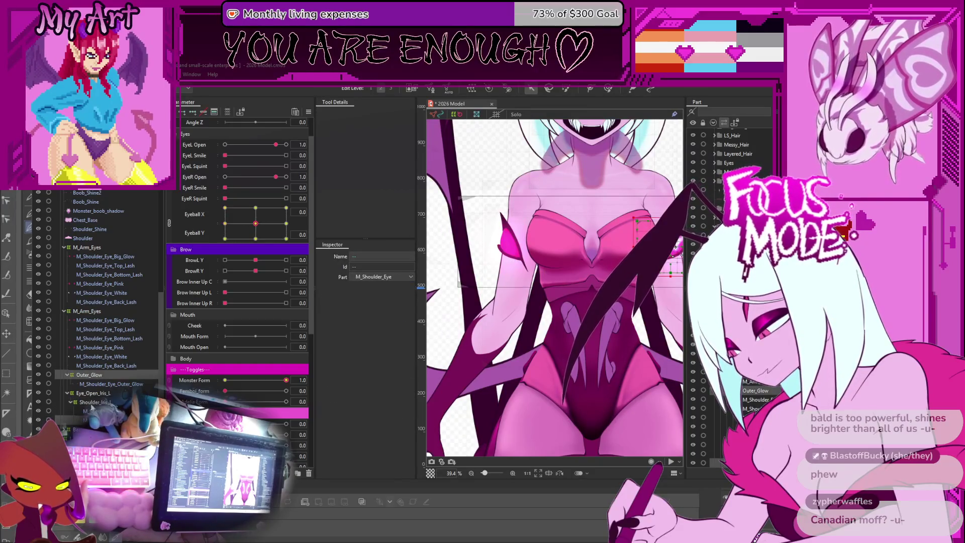
pyautogui.keyDown('ctrl'); pyautogui.click(86, 384); pyautogui.keyUp('ctrl')
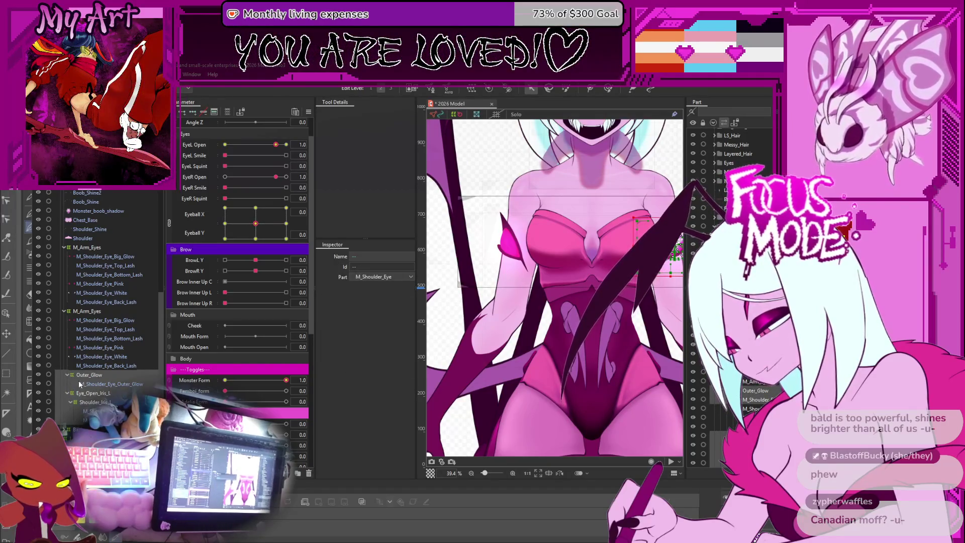
pyautogui.press('t')
pyautogui.moveTo(92, 375); pyautogui.dragTo(92, 248)
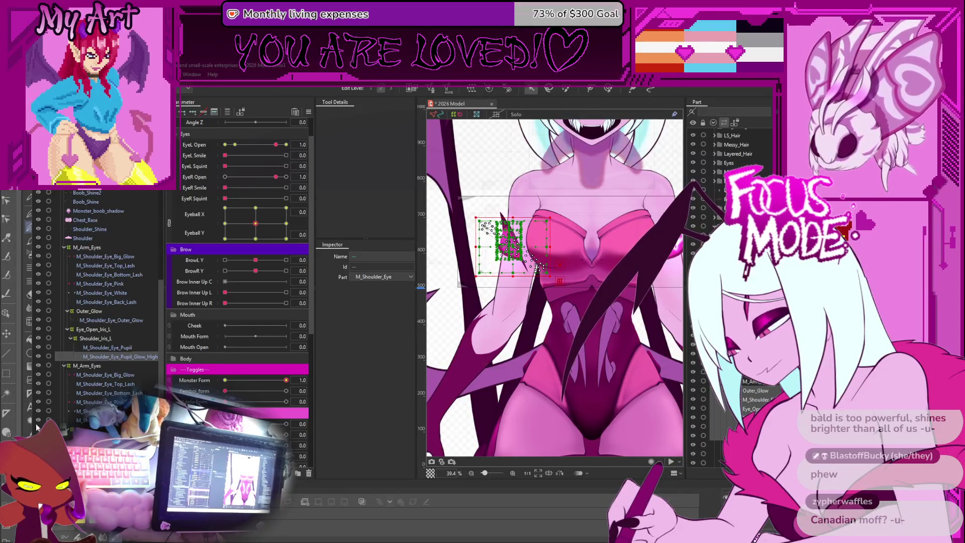
# Set Monster Form, EyeL Open and EyeR Open each to 1.0.
pyautogui.click(302, 380)
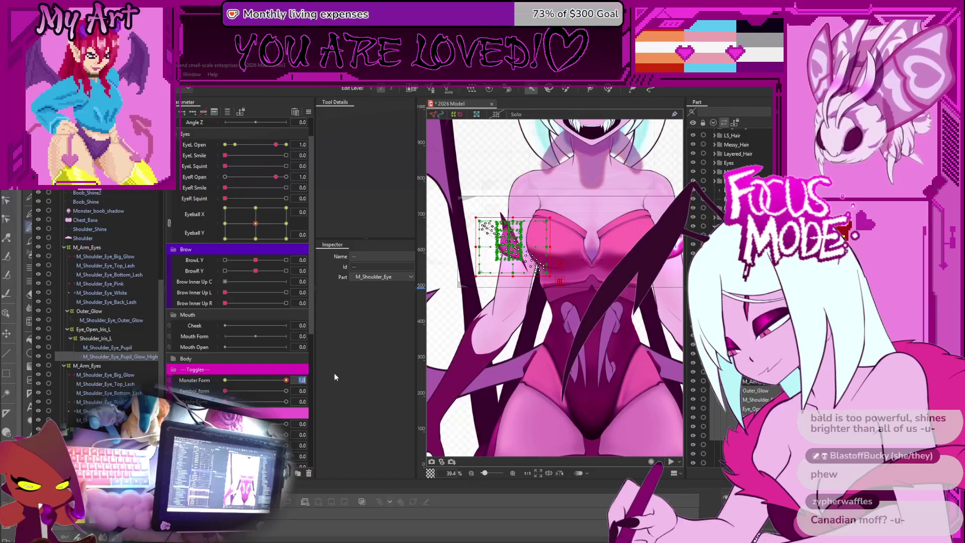
pyautogui.press('Return')
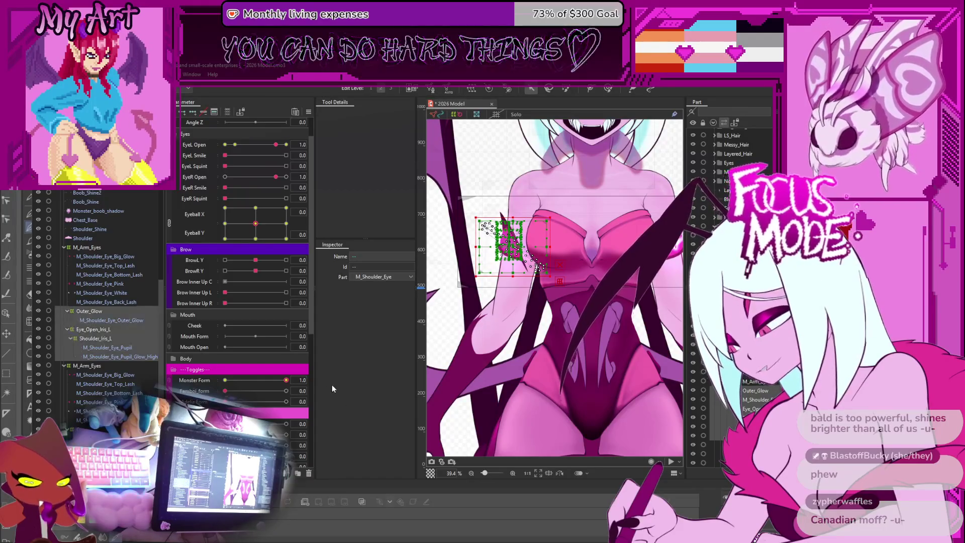
pyautogui.click(301, 145)
pyautogui.press('Return')
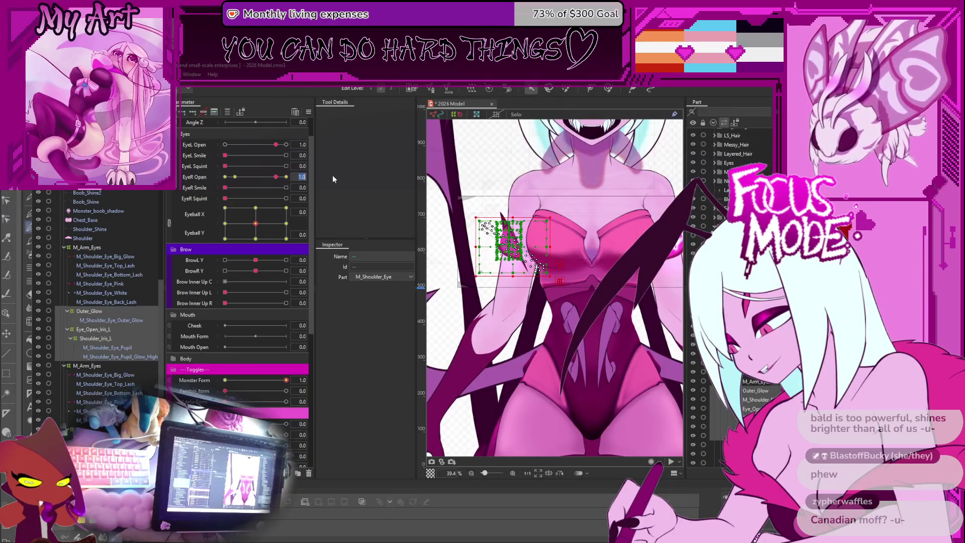
pyautogui.press('Return')
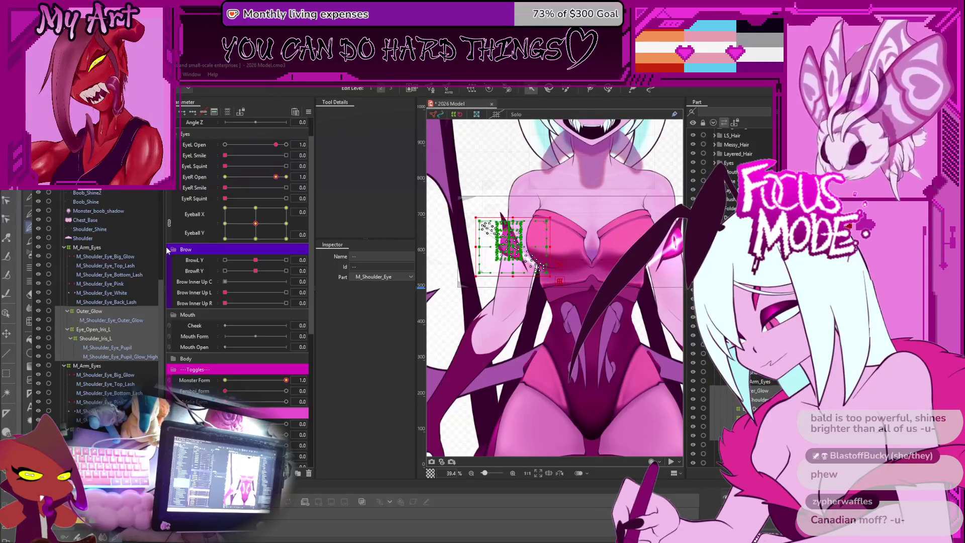
pyautogui.scroll(5, 111, 282)
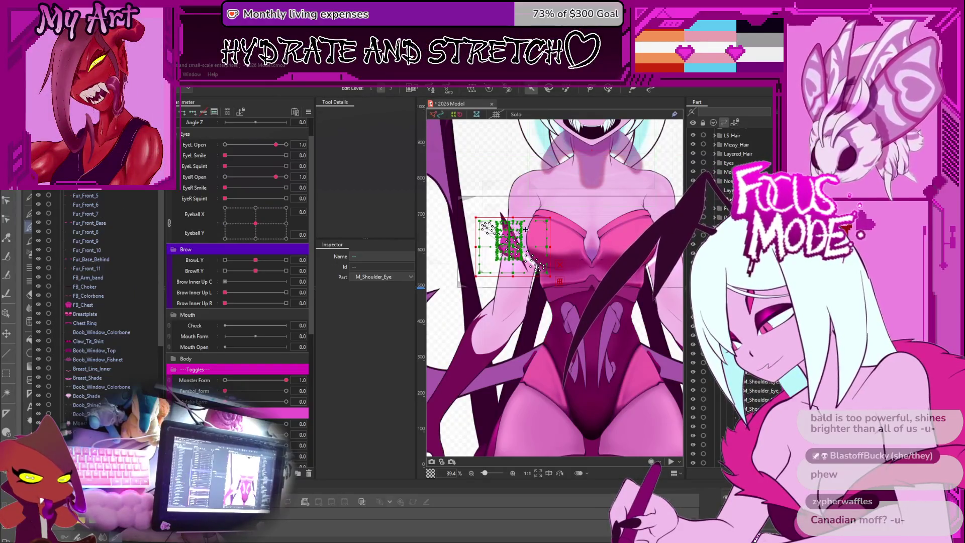
pyautogui.click(515, 244)
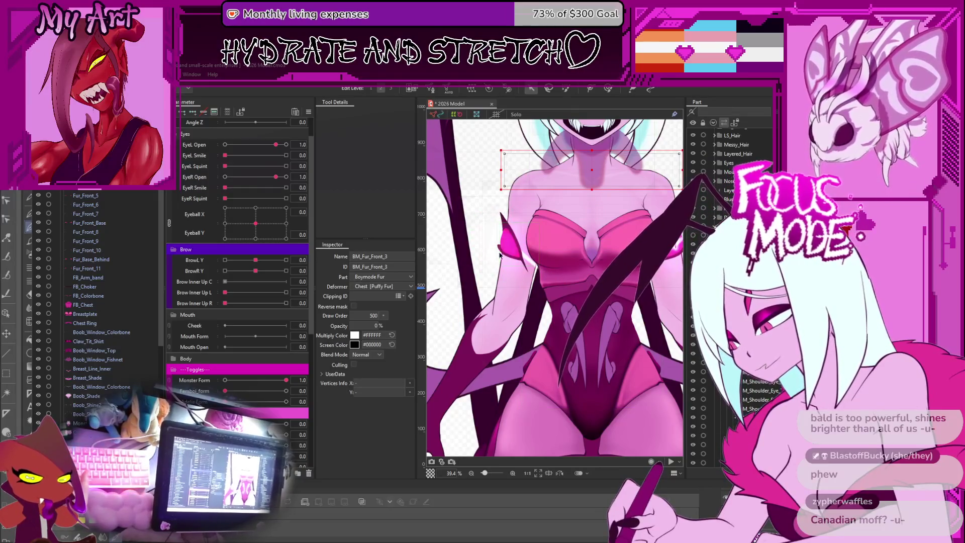
pyautogui.scroll(-3, 729, 251)
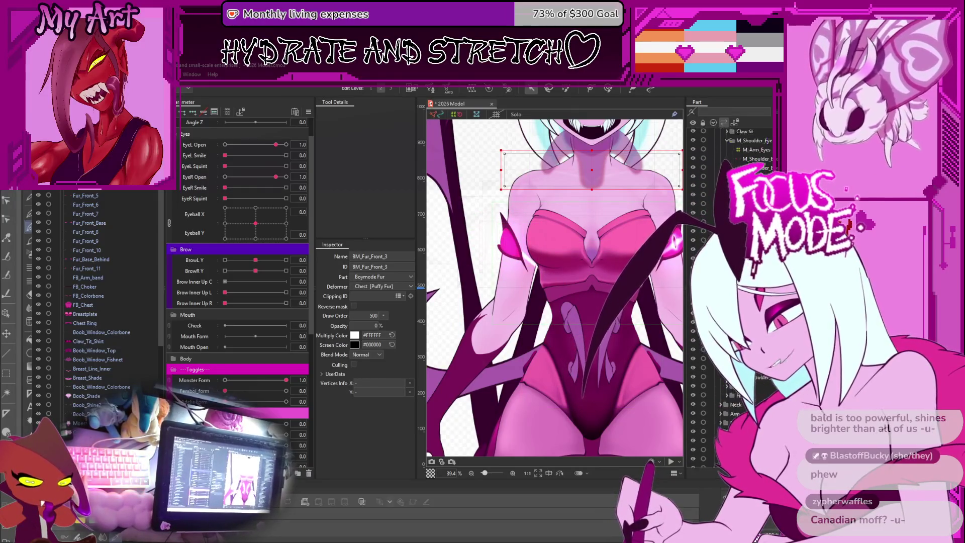
pyautogui.scroll(5, 731, 252)
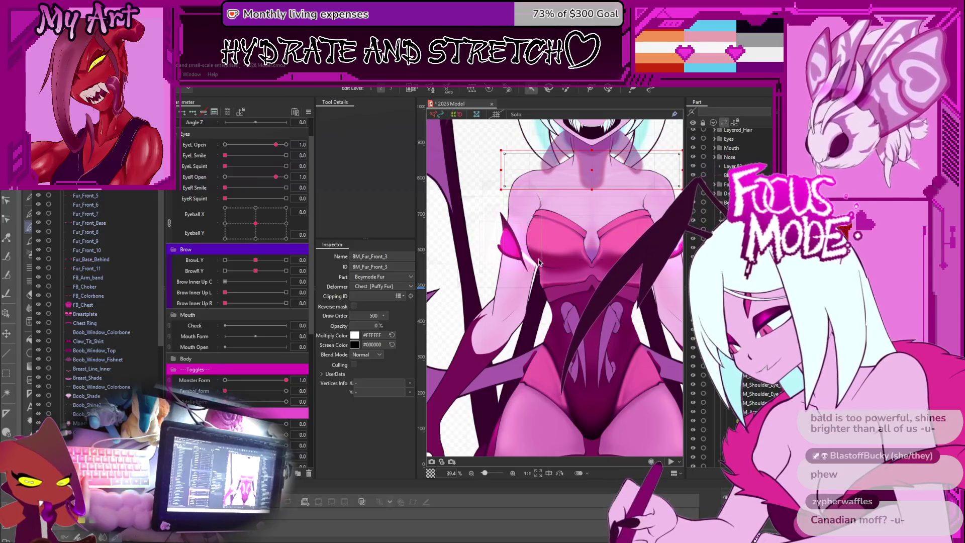
pyautogui.click(484, 271)
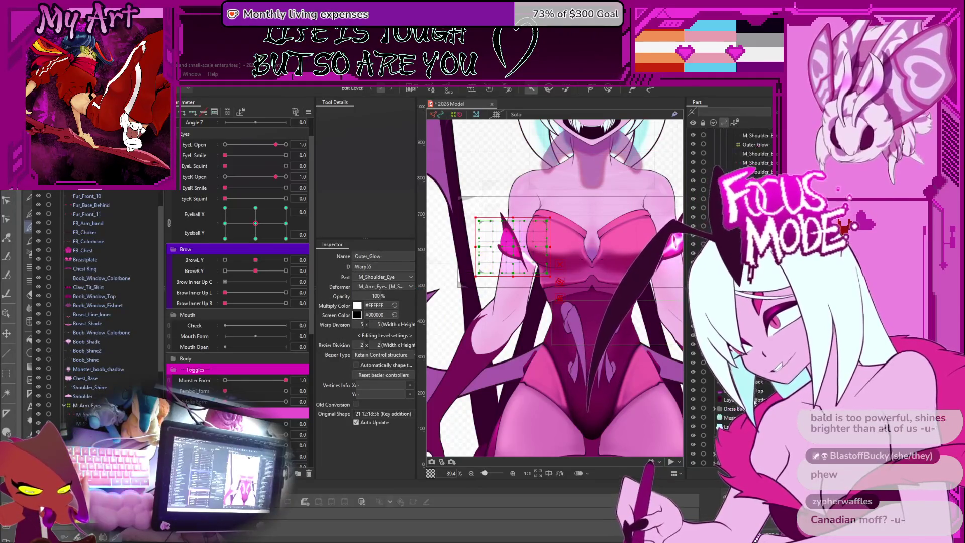
pyautogui.click(511, 241)
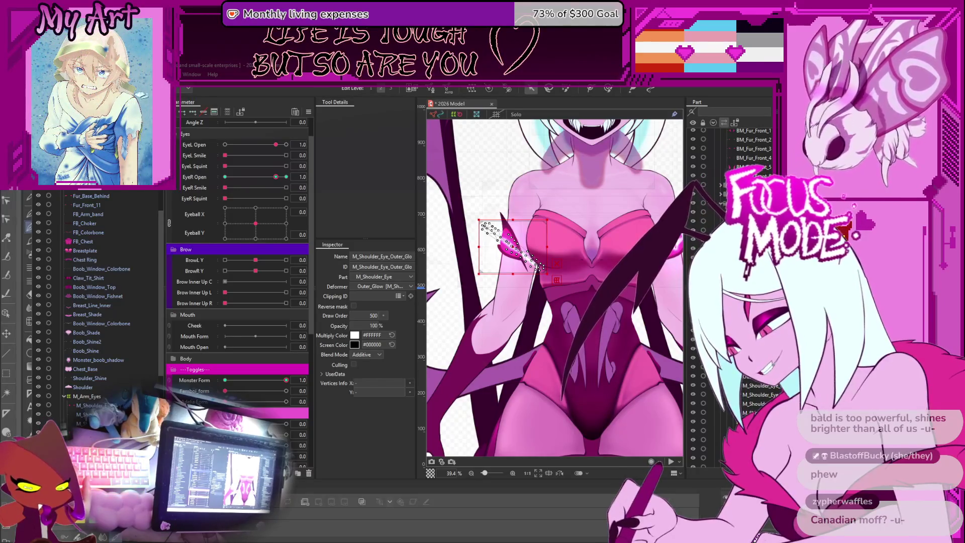
pyautogui.click(509, 241)
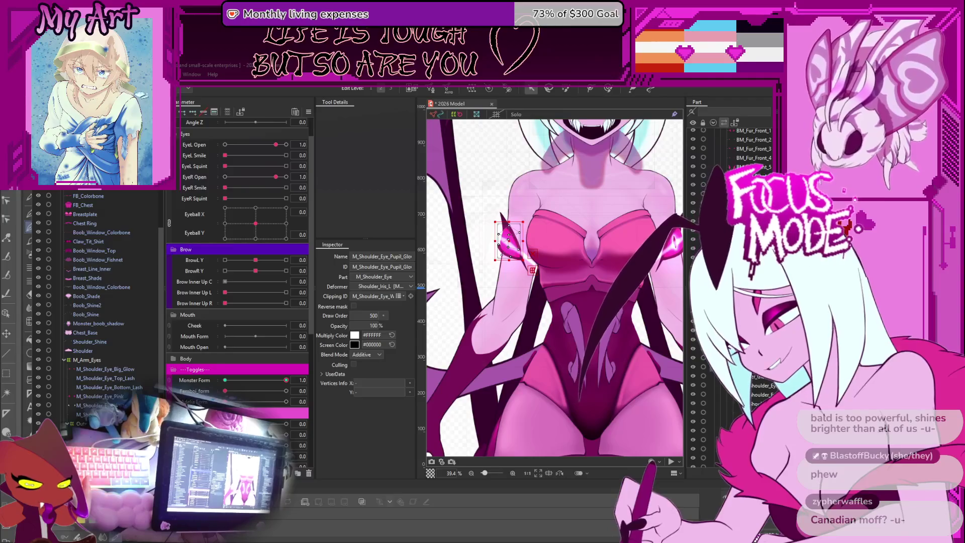
pyautogui.keyDown('ctrl'); pyautogui.click(509, 240); pyautogui.keyUp('ctrl')
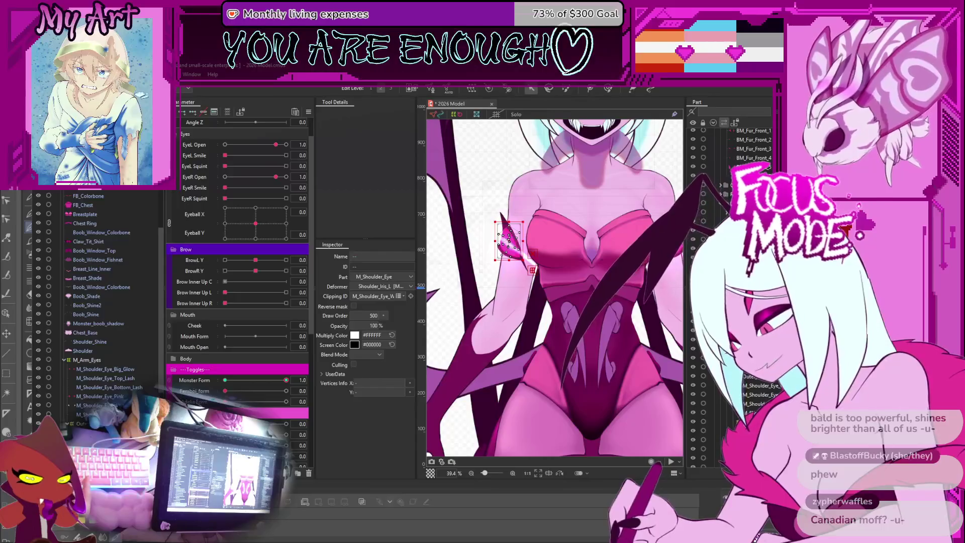
pyautogui.scroll(5, 502, 235)
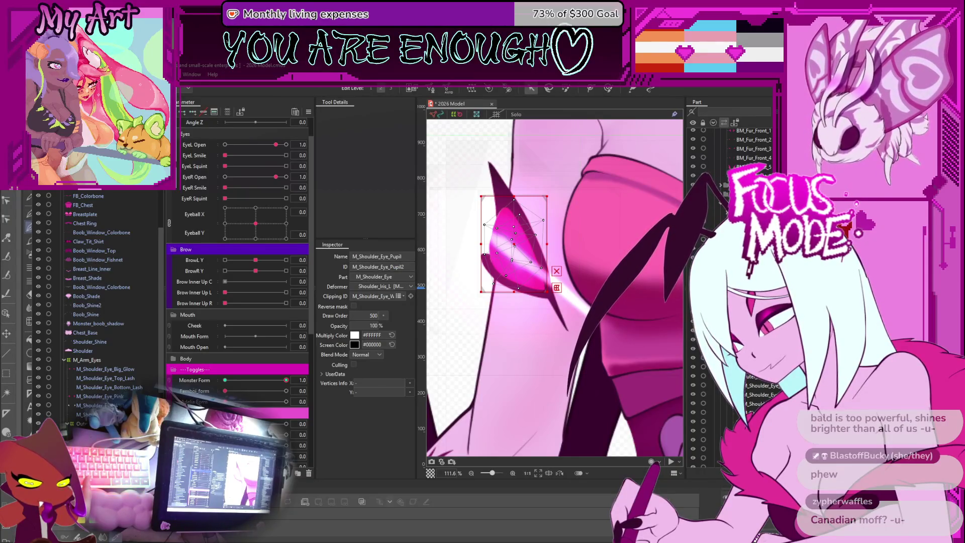
pyautogui.scroll(-3, 576, 287)
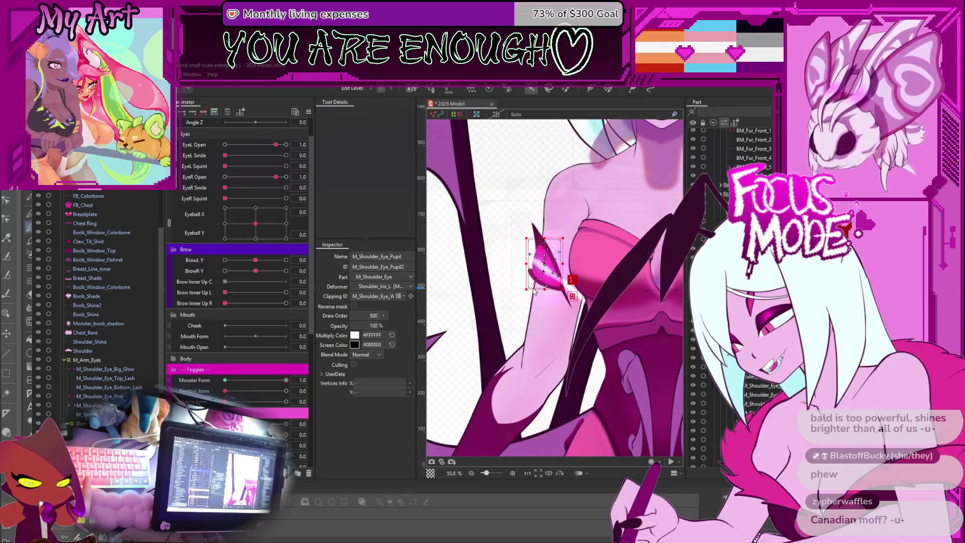
pyautogui.moveTo(545, 265); pyautogui.dragTo(508, 274)
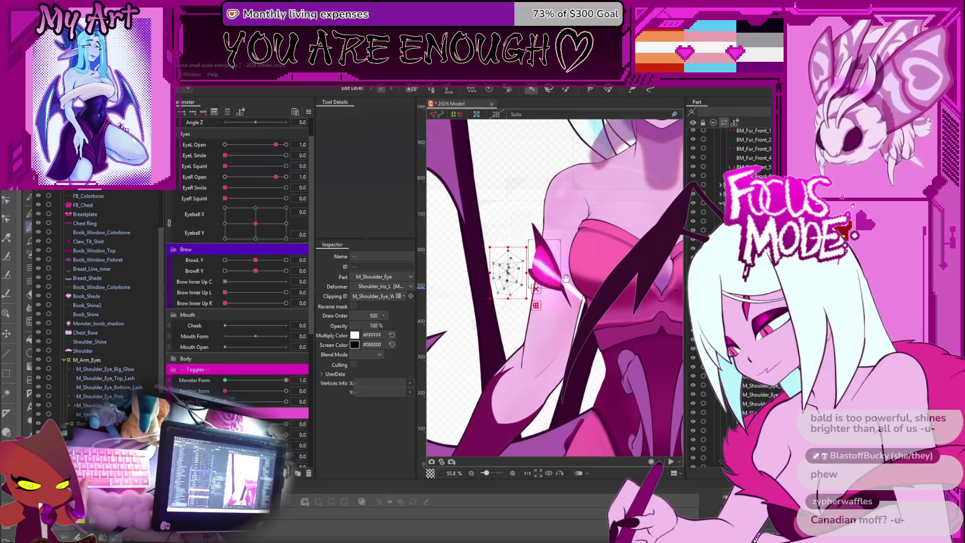
pyautogui.moveTo(567, 278); pyautogui.dragTo(565, 281)
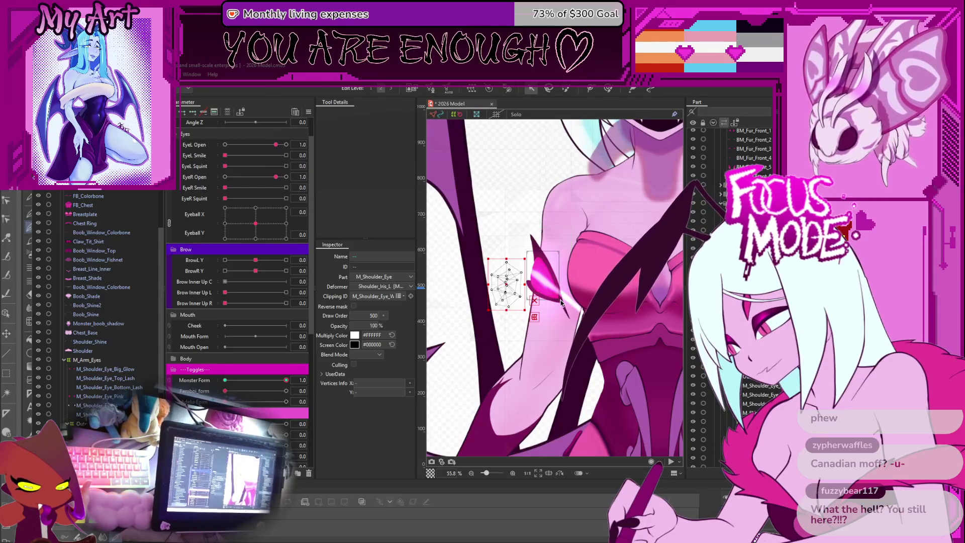
pyautogui.click(561, 301)
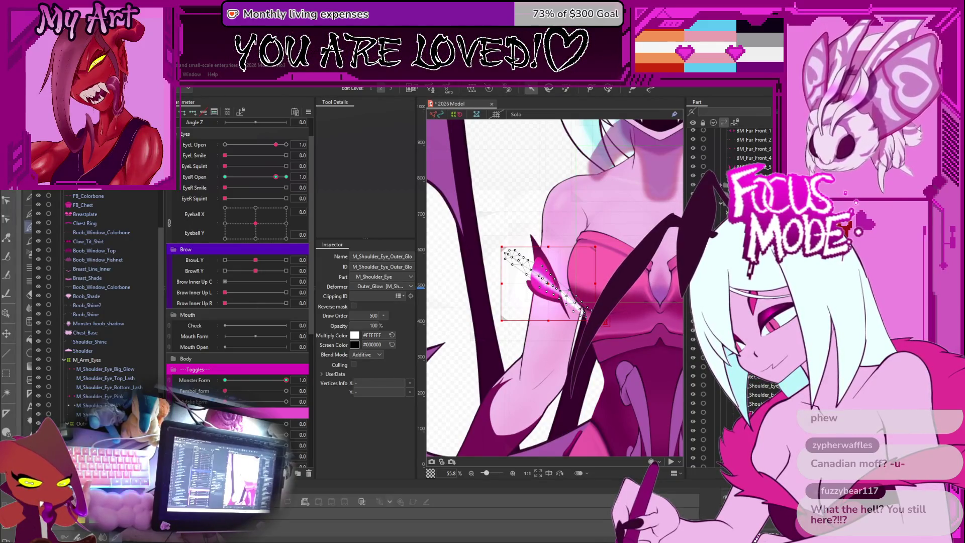
pyautogui.click(506, 284)
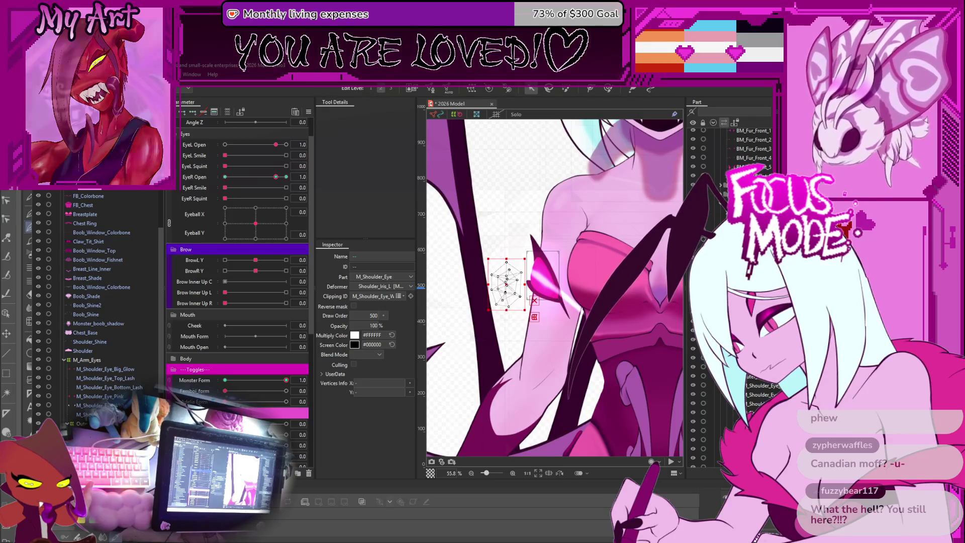
pyautogui.click(546, 282)
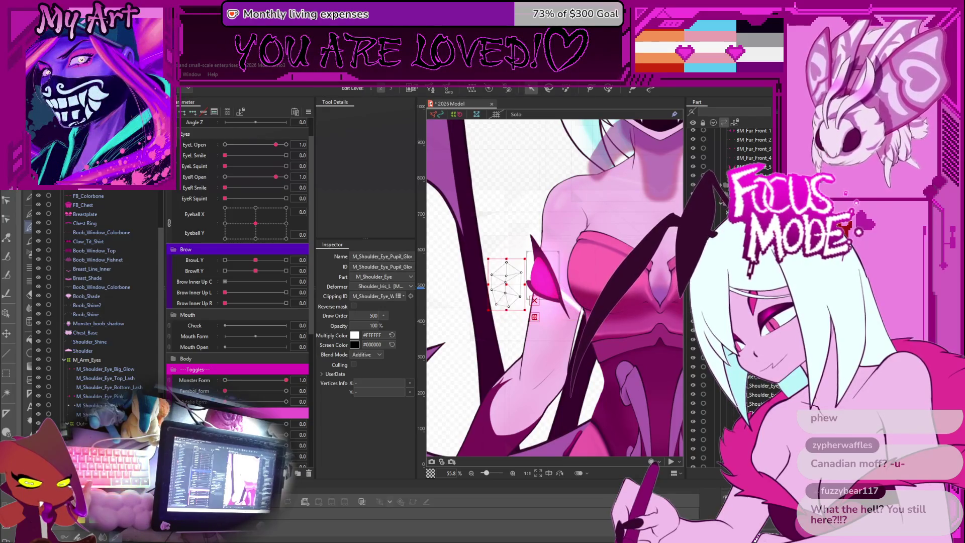
pyautogui.click(506, 282)
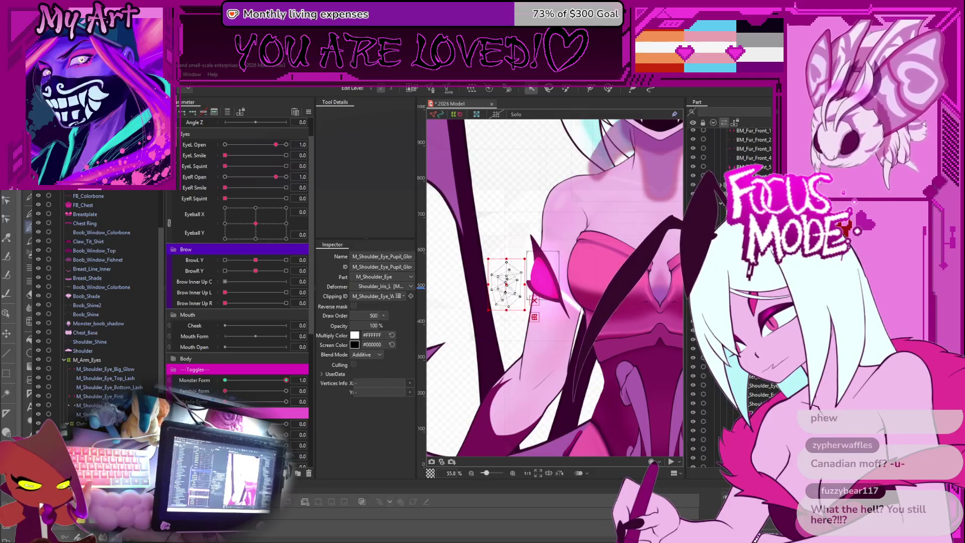
pyautogui.keyDown('shift'); pyautogui.click(505, 297); pyautogui.keyUp('shift')
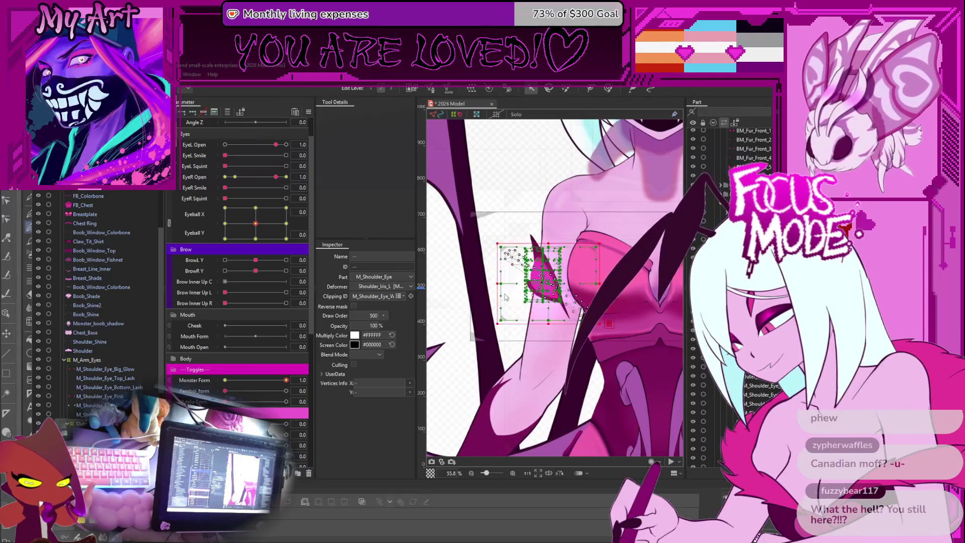
pyautogui.click(506, 297)
pyautogui.click(506, 298)
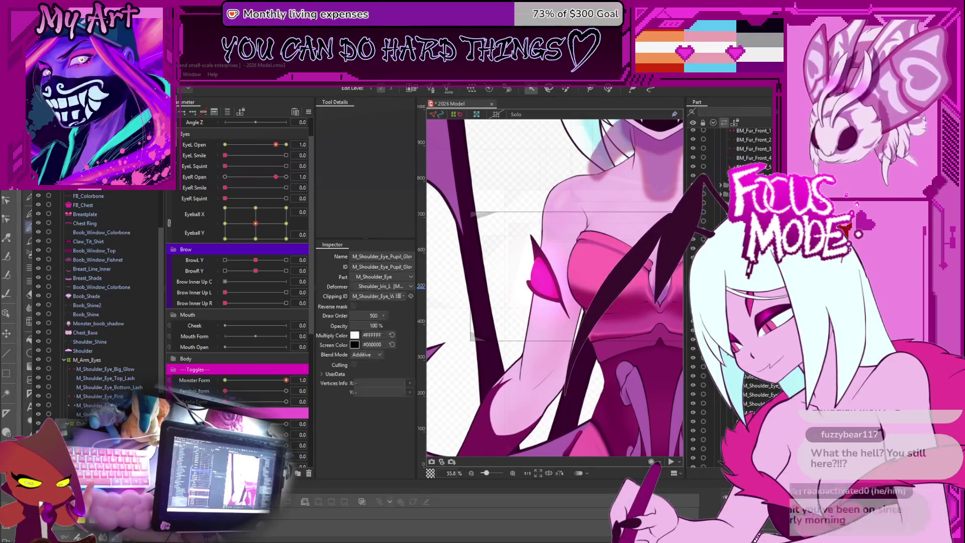
pyautogui.press('Escape')
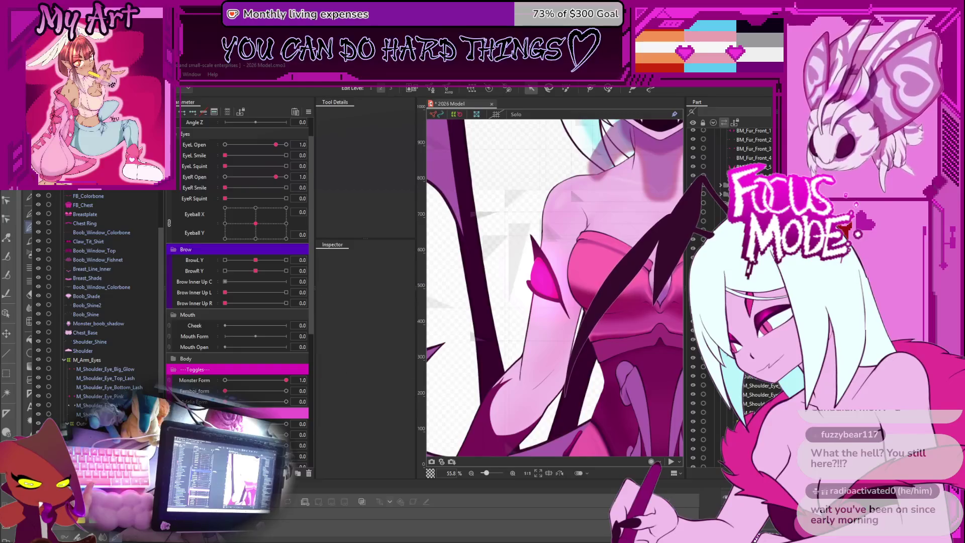
pyautogui.click(641, 304)
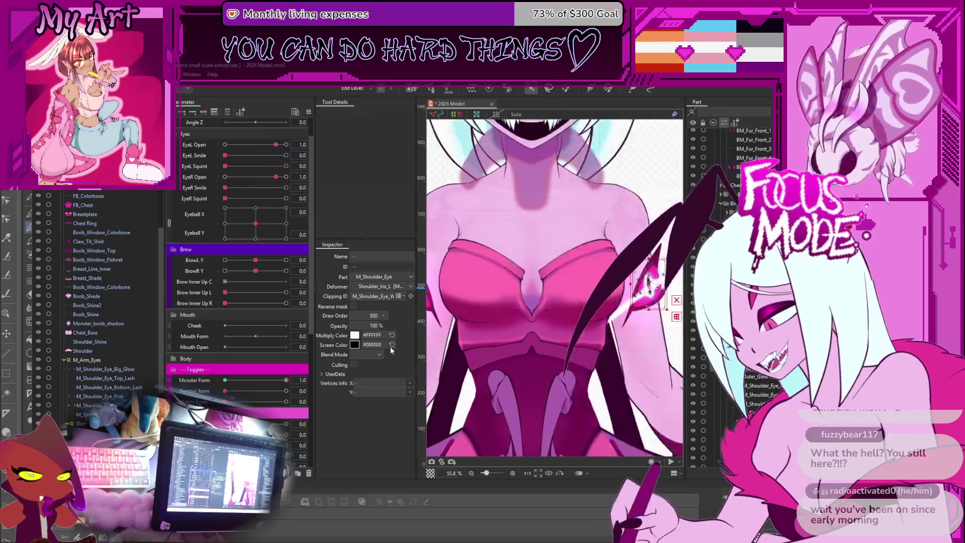
# Select the shoulder eye meshes and Outer_Glow warp, ending on the left shoulder eye.
pyautogui.scroll(-3, 573, 330)
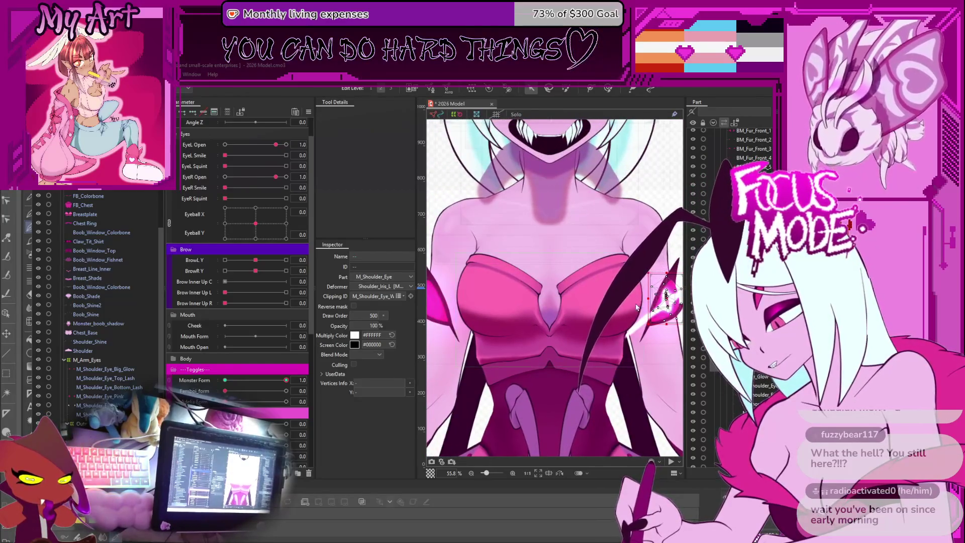
pyautogui.click(656, 300)
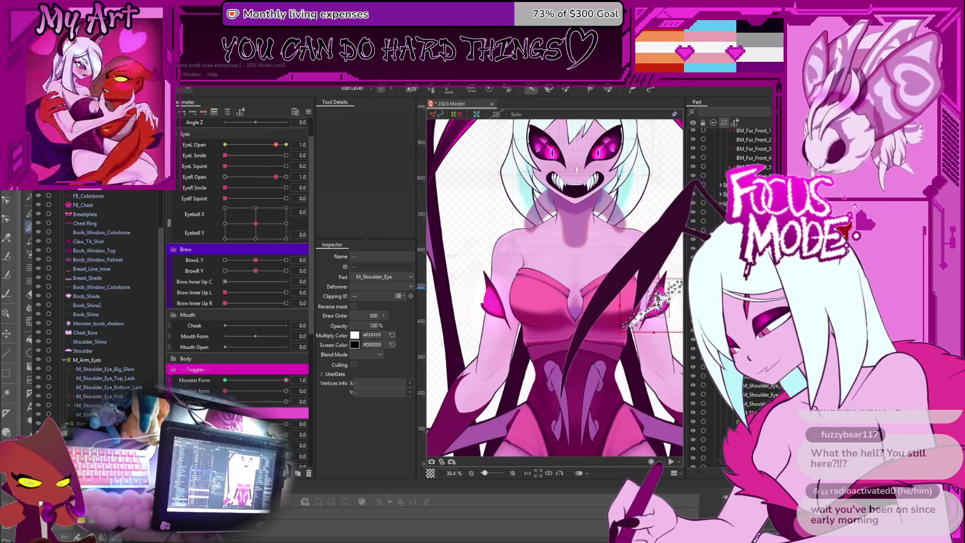
pyautogui.click(659, 301)
pyautogui.click(658, 301)
pyautogui.click(659, 301)
pyautogui.click(658, 301)
pyautogui.click(659, 300)
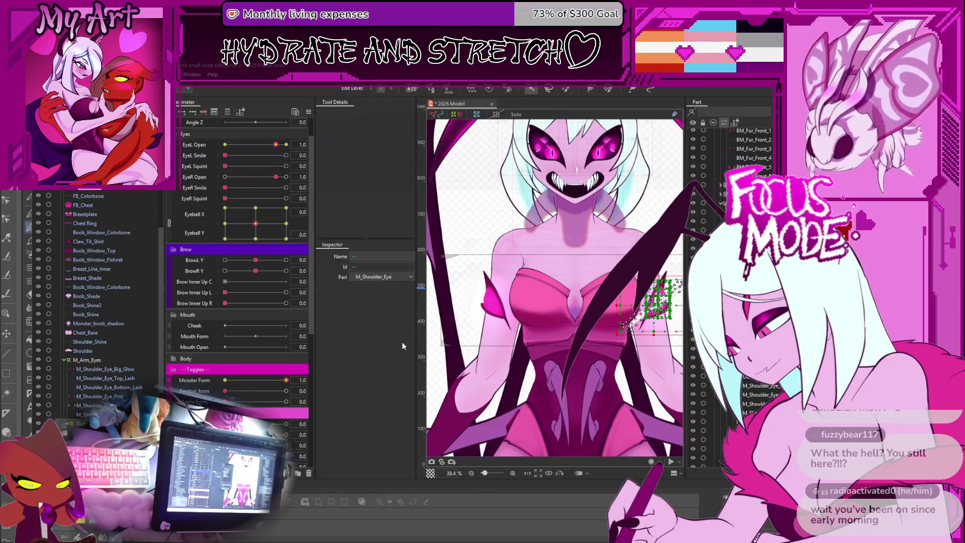
pyautogui.click(492, 301)
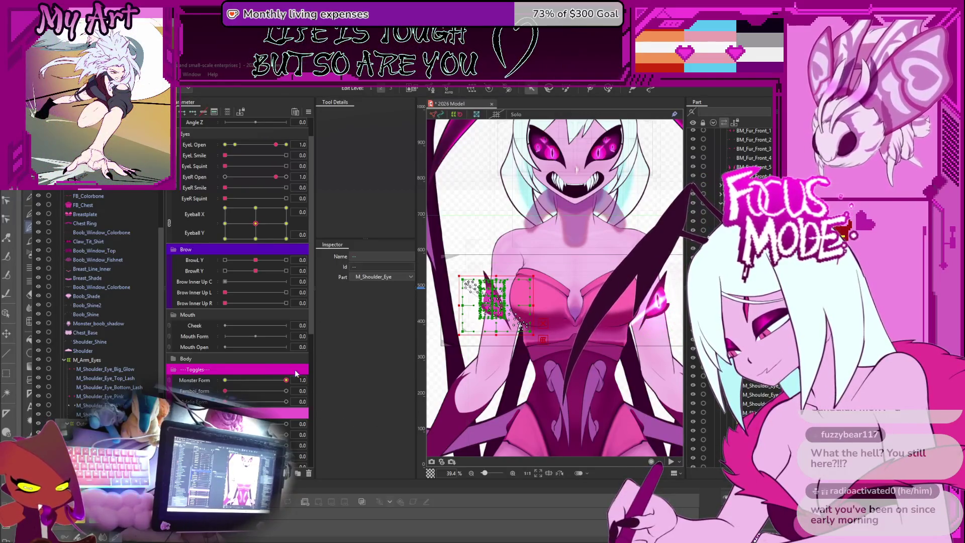
# Preview Monster Form switching to human and back, then set EyeR Open to 1.2.
pyautogui.moveTo(285, 381)
pyautogui.mouseDown()
pyautogui.moveTo(225, 381)
pyautogui.moveTo(207, 392)
pyautogui.moveTo(315, 392)
pyautogui.mouseUp()
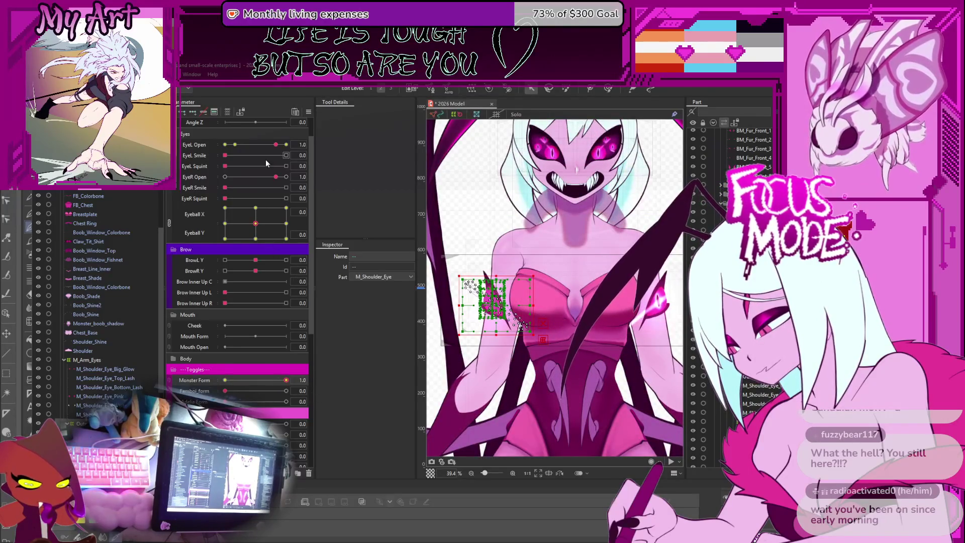
pyautogui.click(342, 174)
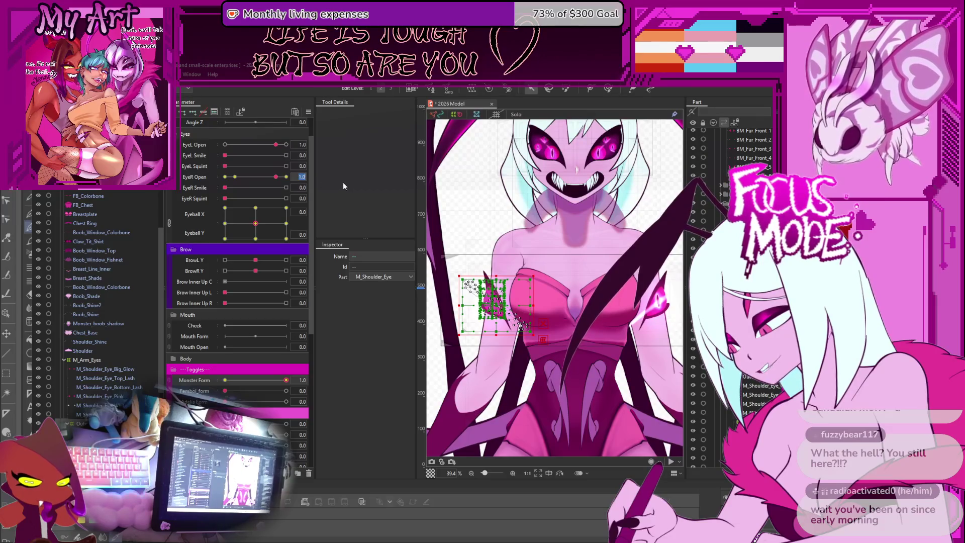
pyautogui.moveTo(276, 177); pyautogui.dragTo(286, 177)
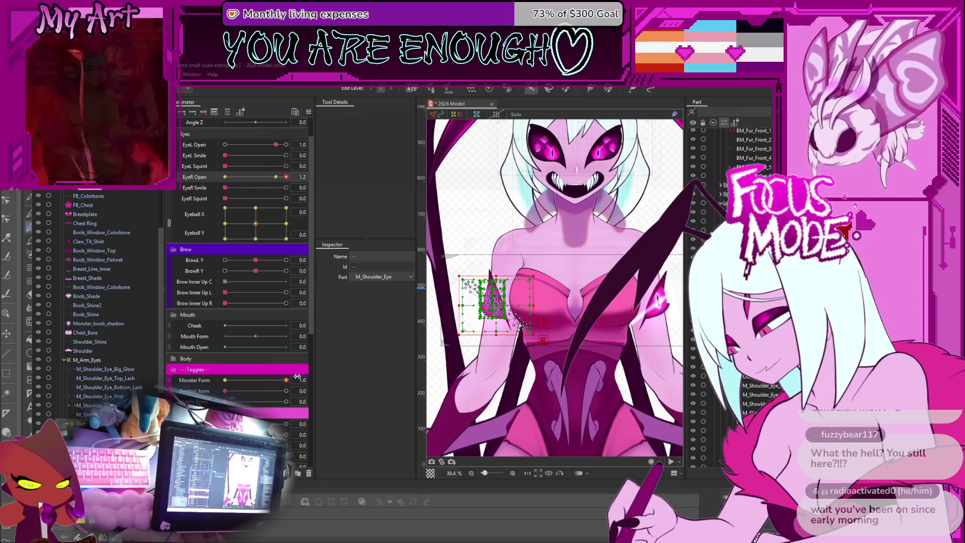
pyautogui.click(347, 387)
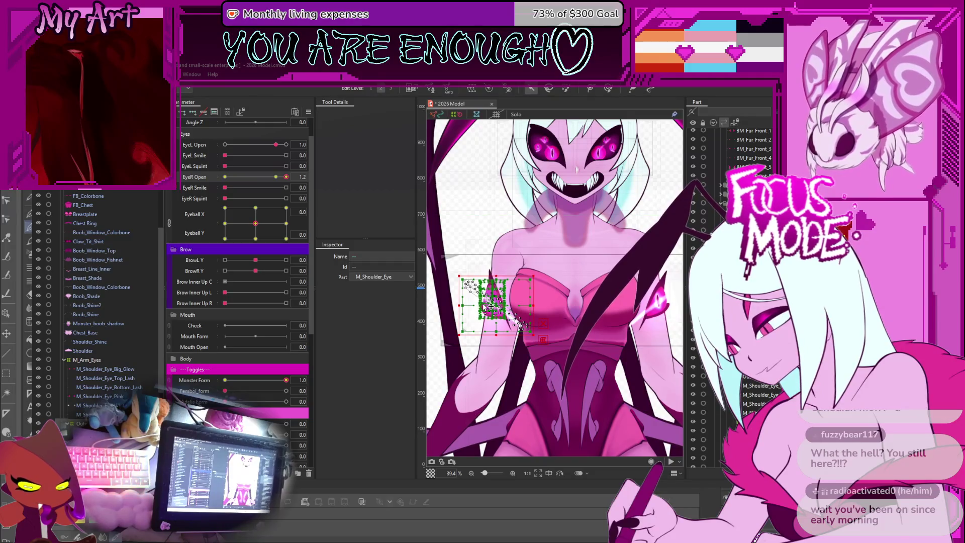
pyautogui.click(510, 367)
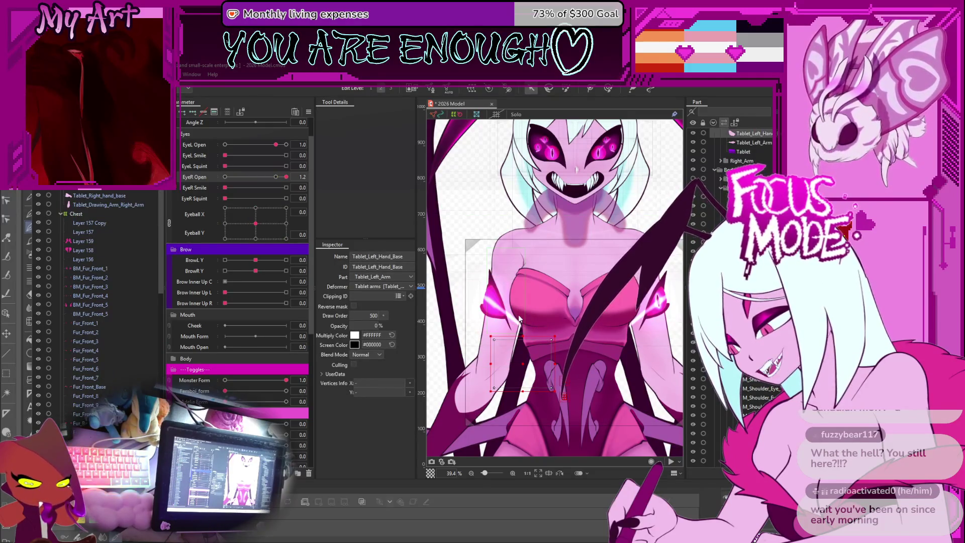
pyautogui.click(485, 309)
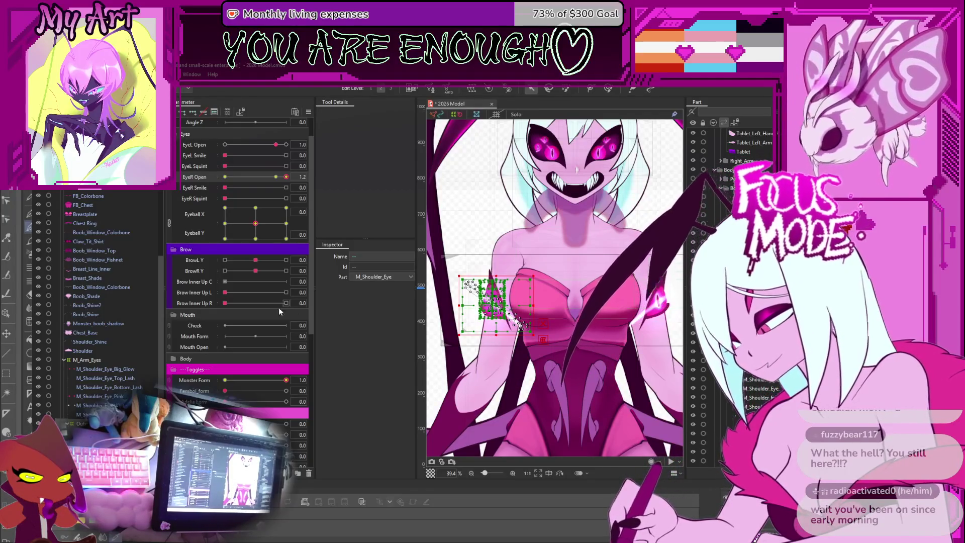
pyautogui.scroll(-5, 98, 379)
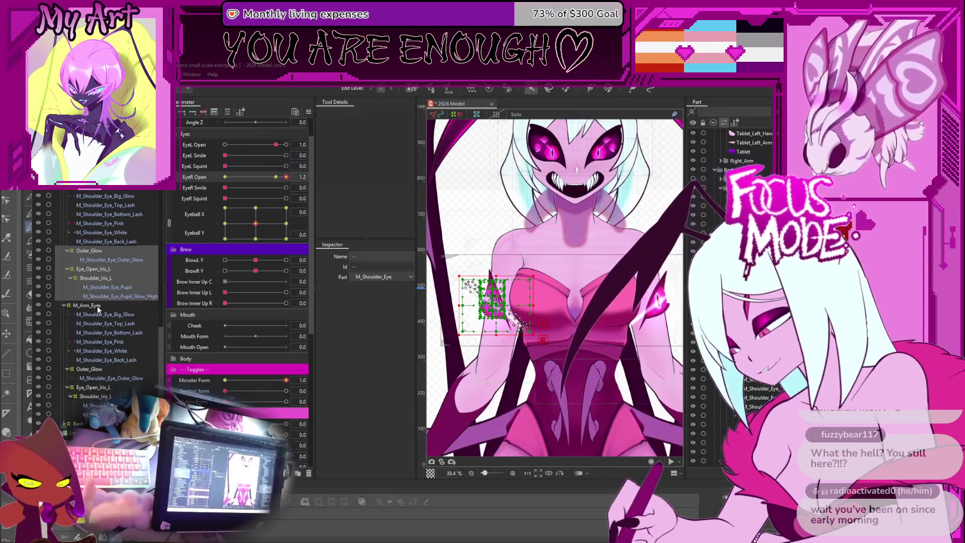
pyautogui.click(107, 287)
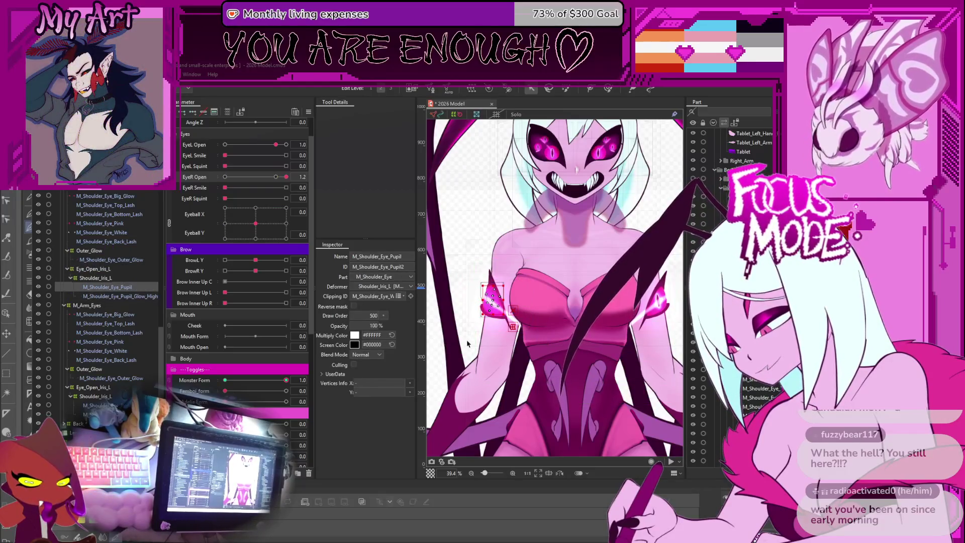
pyautogui.click(88, 296)
pyautogui.keyDown('ctrl'); pyautogui.click(101, 287); pyautogui.keyUp('ctrl')
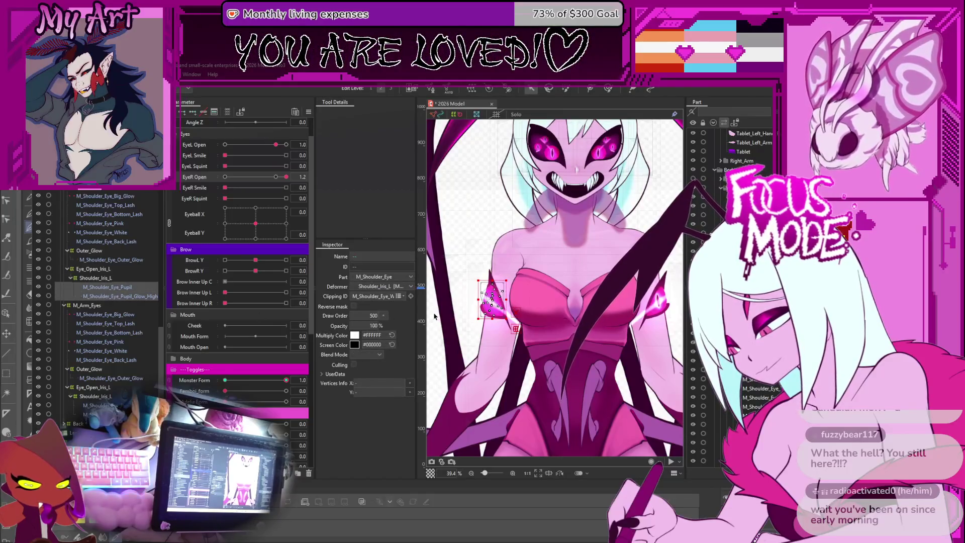
pyautogui.scroll(5, 479, 309)
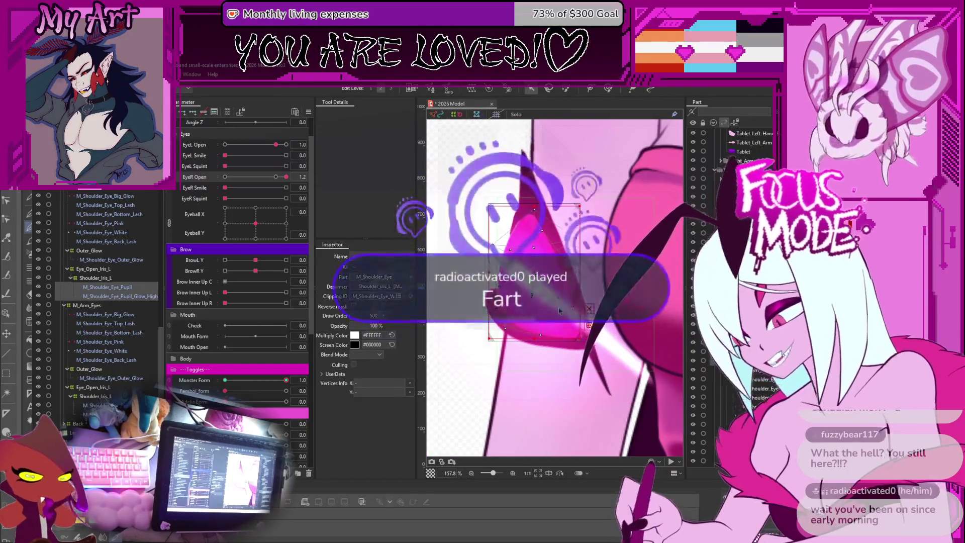
pyautogui.scroll(6, 560, 310)
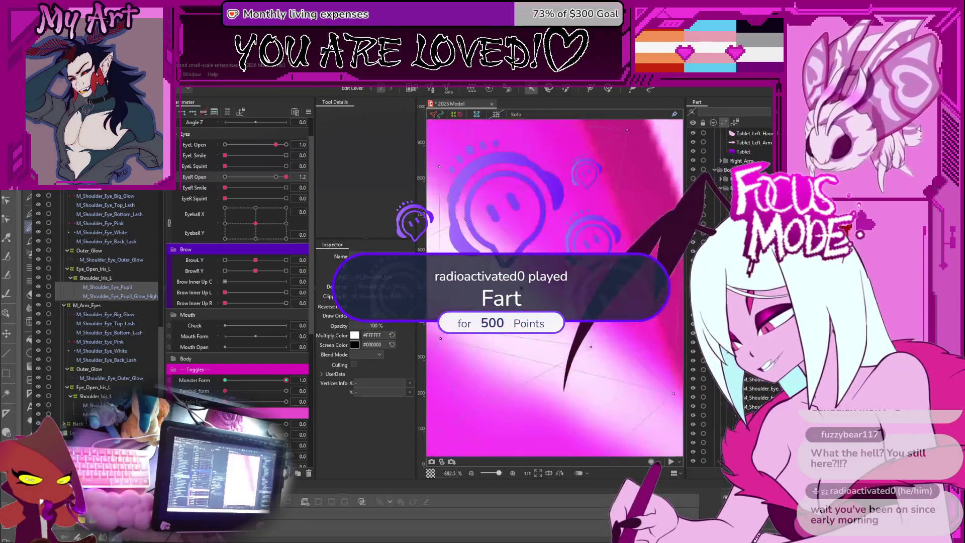
pyautogui.scroll(-7, 518, 341)
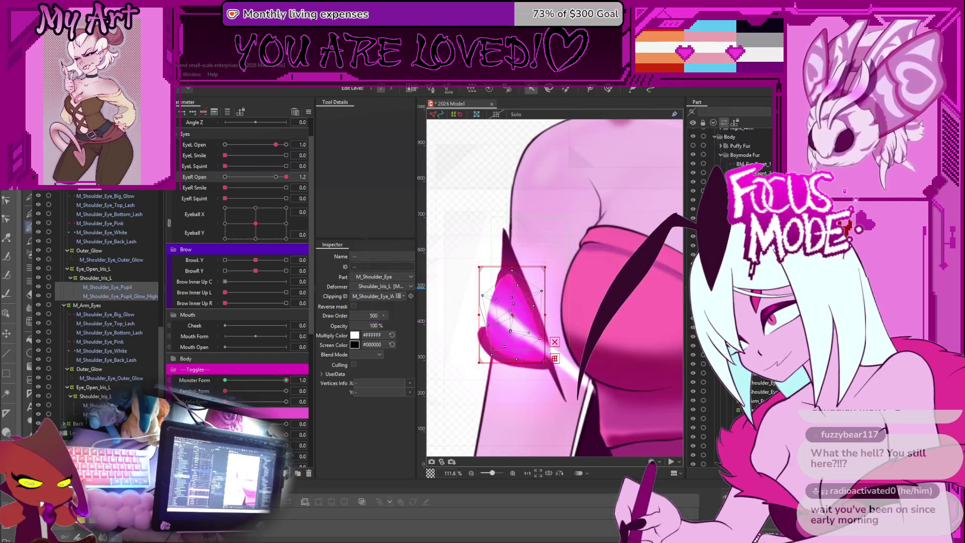
pyautogui.scroll(-5, 731, 291)
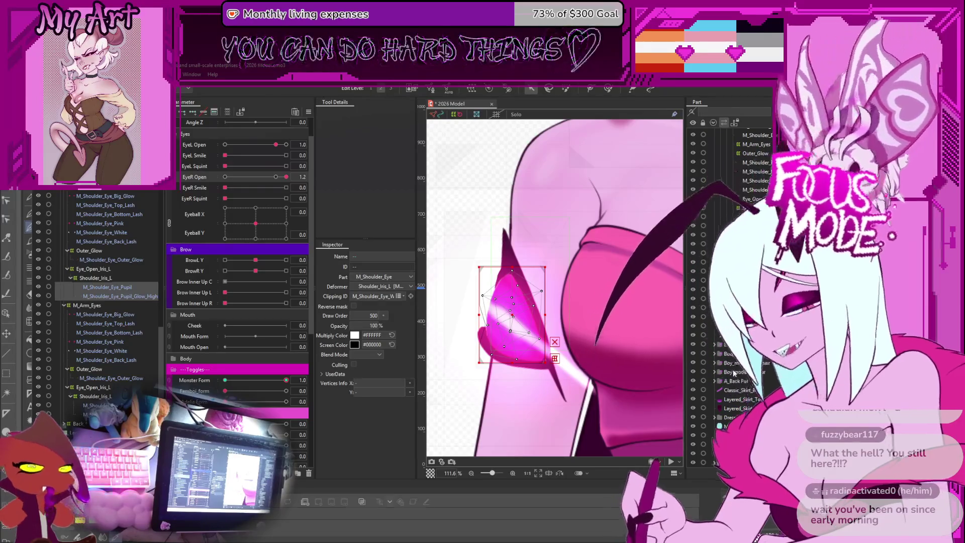
pyautogui.moveTo(493, 319)
pyautogui.mouseDown()
pyautogui.moveTo(447, 334)
pyautogui.moveTo(439, 369)
pyautogui.moveTo(495, 104)
pyautogui.moveTo(469, 162)
pyautogui.mouseUp()
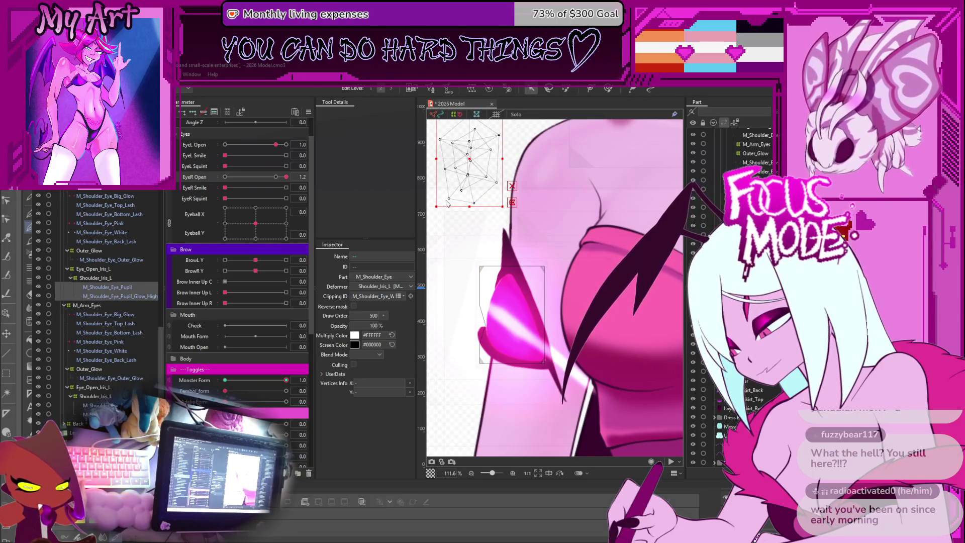
# Undo then redo the eye mesh move, keeping the pupil glow near the canvas top.
pyautogui.hotkey('ctrl', 'z')
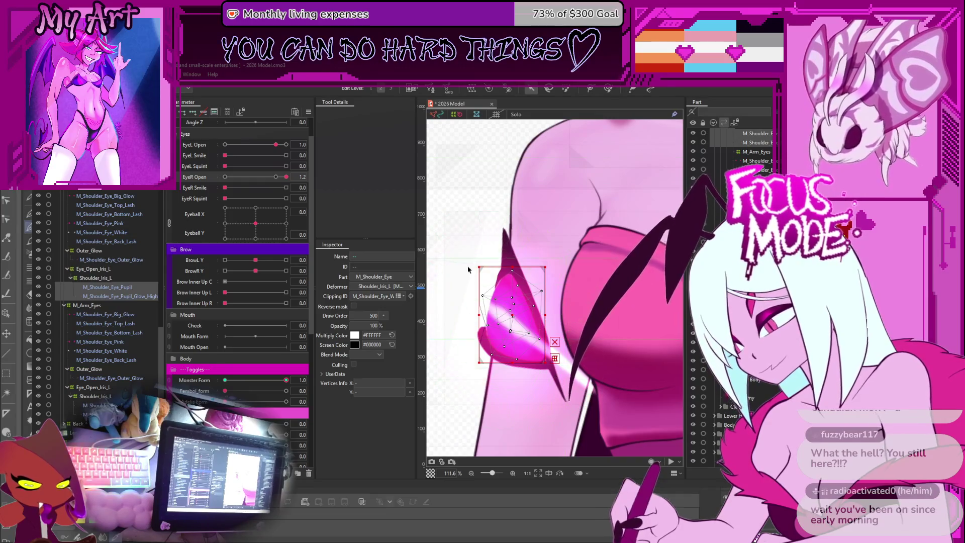
pyautogui.hotkey('ctrl', 'y')
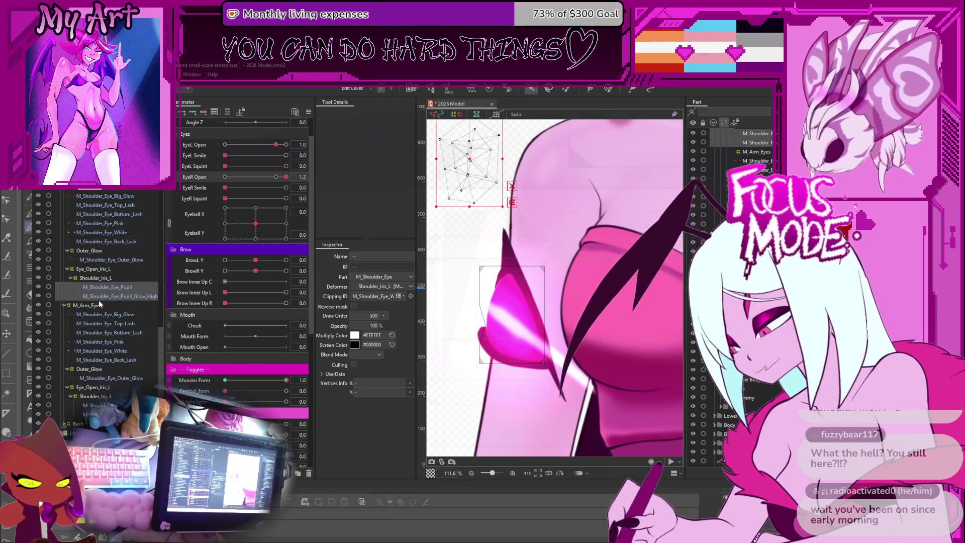
pyautogui.click(99, 300)
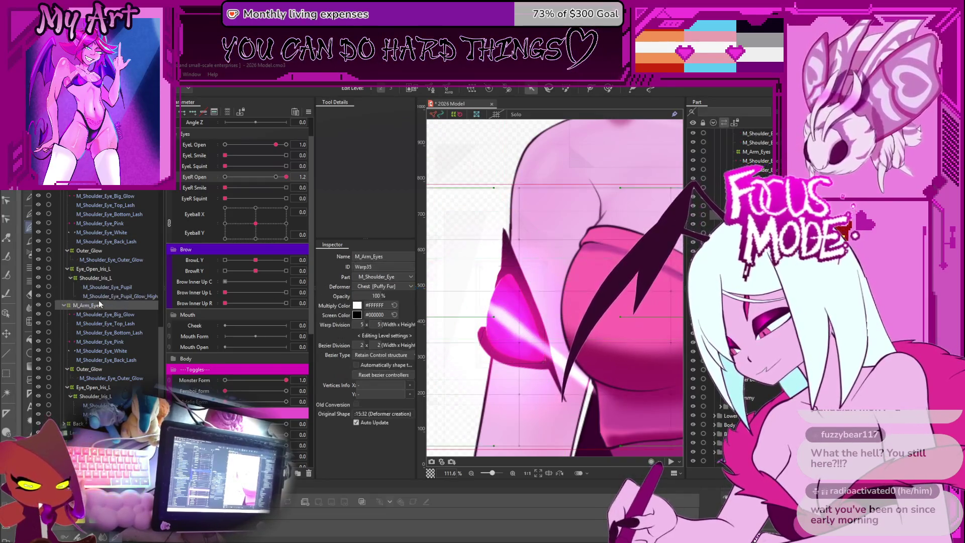
pyautogui.keyDown('shift'); pyautogui.click(103, 196); pyautogui.keyUp('shift')
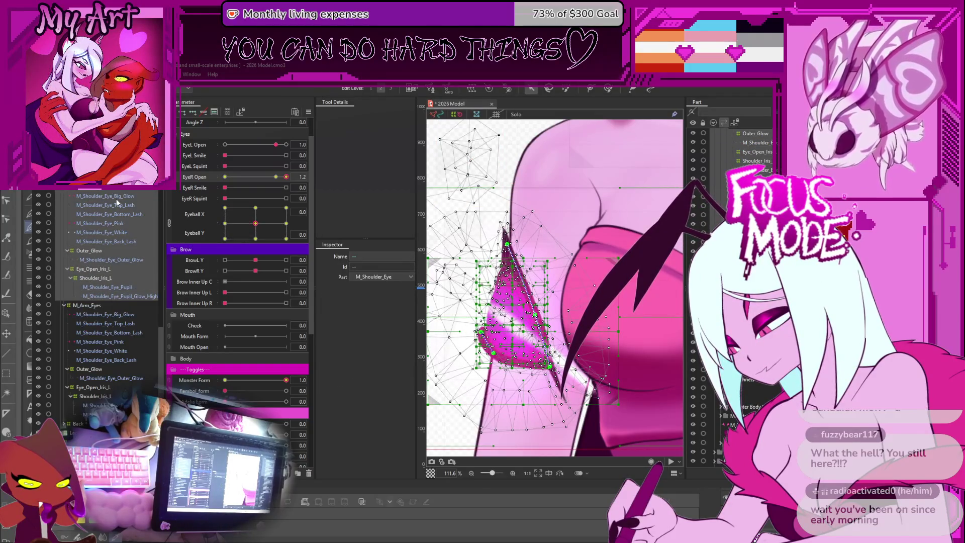
pyautogui.click(150, 225)
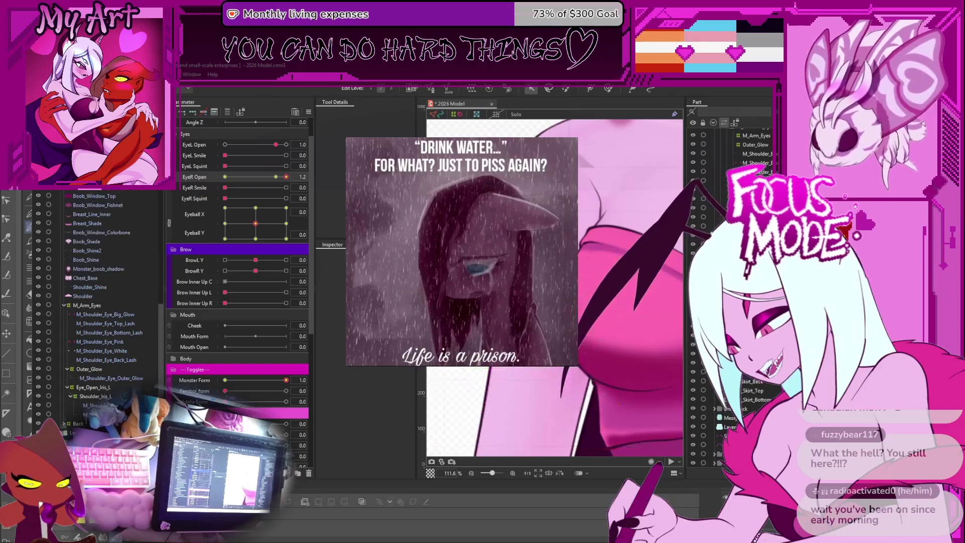
# Select the M_Arm_Eyes warp deformer and shoulder-eye art meshes, and toggle the image preview.
pyautogui.scroll(-5, 553, 286)
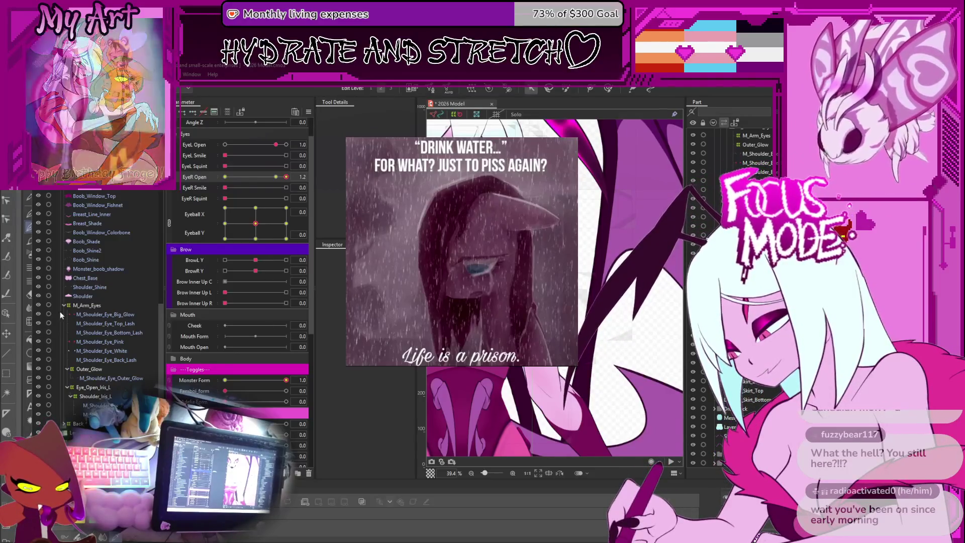
pyautogui.click(76, 306)
pyautogui.keyDown('shift'); pyautogui.click(88, 413); pyautogui.keyUp('shift')
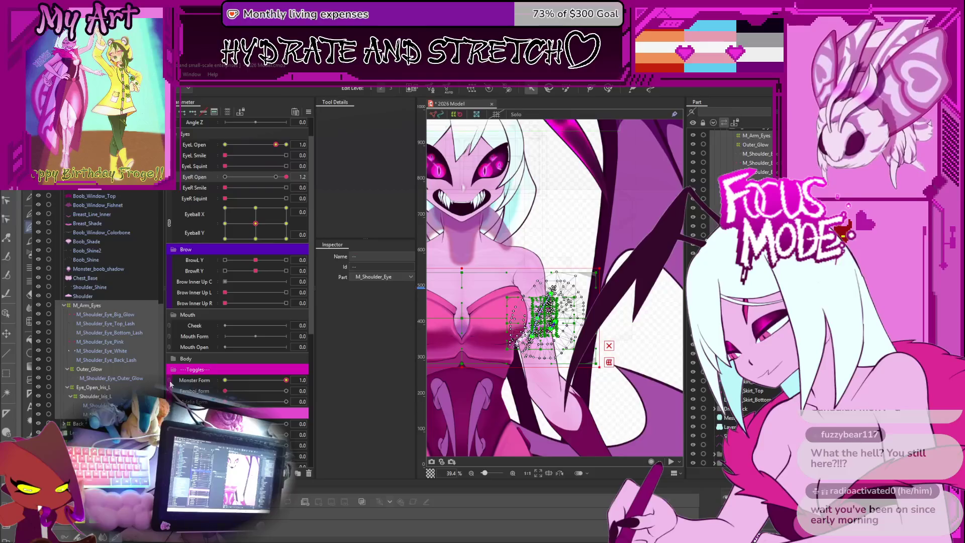
pyautogui.press('t')
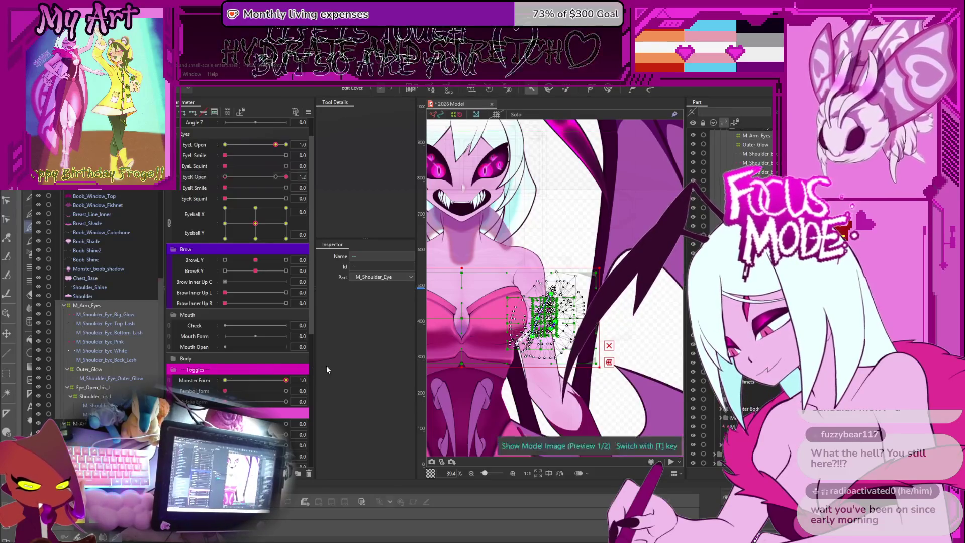
pyautogui.scroll(-2, 484, 334)
pyautogui.scroll(-2, 484, 330)
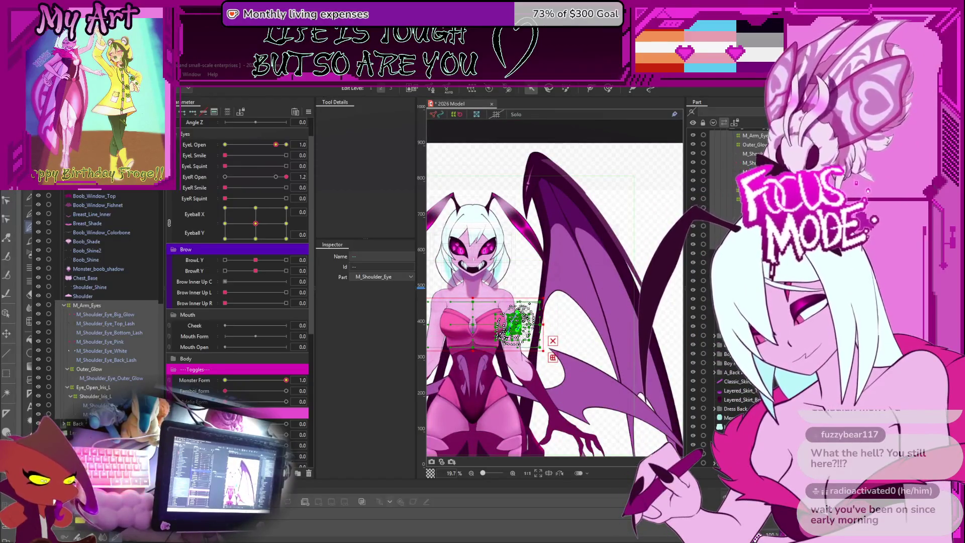
pyautogui.scroll(2, 655, 294)
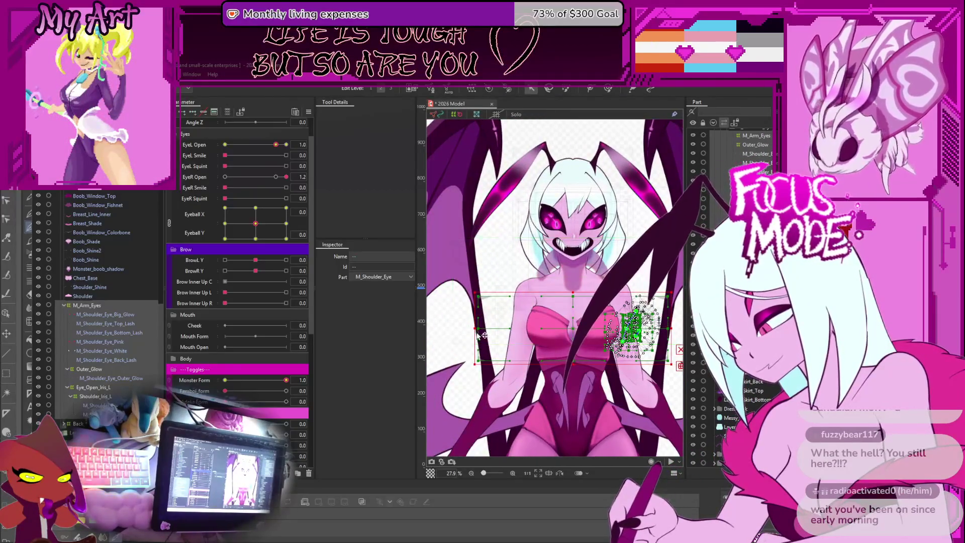
# Try several horizontal squeezes of the arm-eye mesh and undo them.
pyautogui.moveTo(472, 328); pyautogui.dragTo(568, 328)
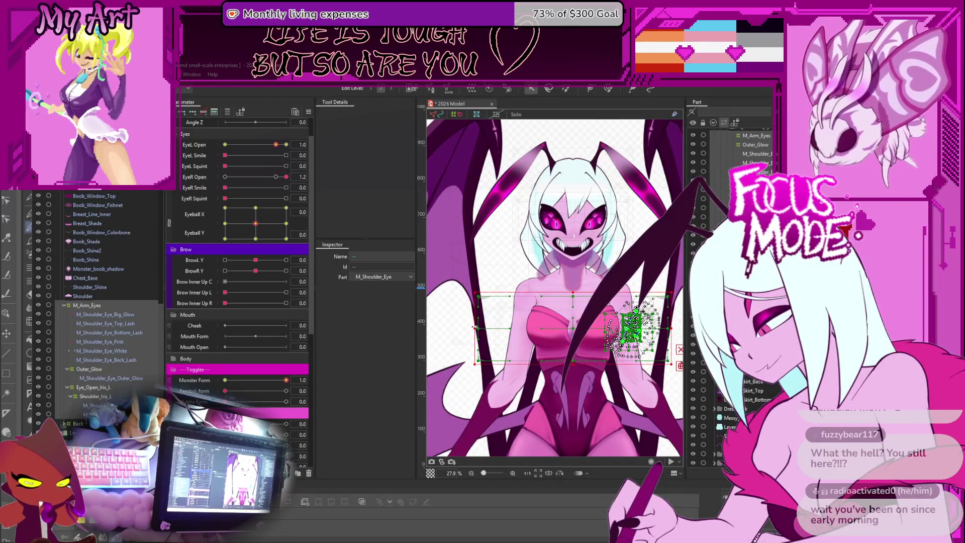
pyautogui.moveTo(475, 328); pyautogui.dragTo(498, 332)
pyautogui.hotkey('ctrl', 'z')
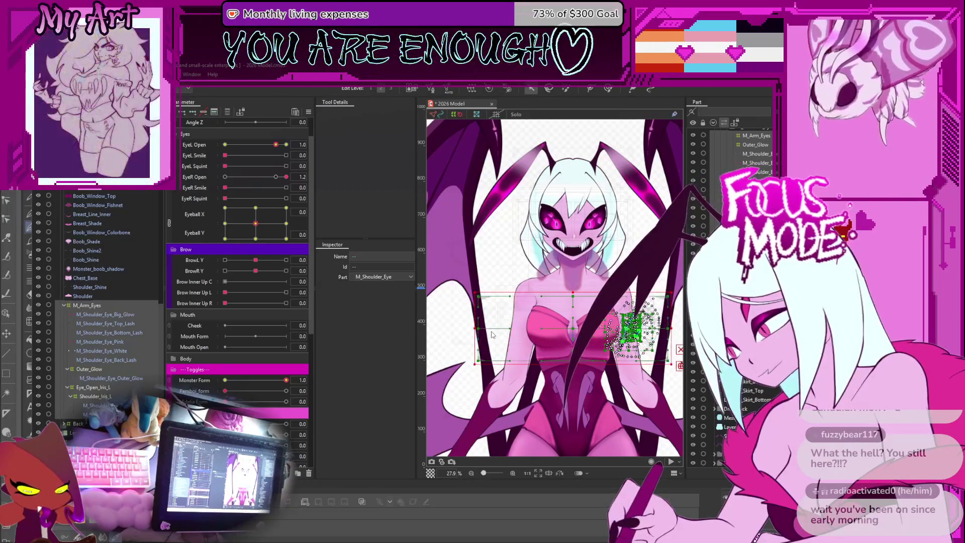
pyautogui.moveTo(473, 328); pyautogui.dragTo(528, 330)
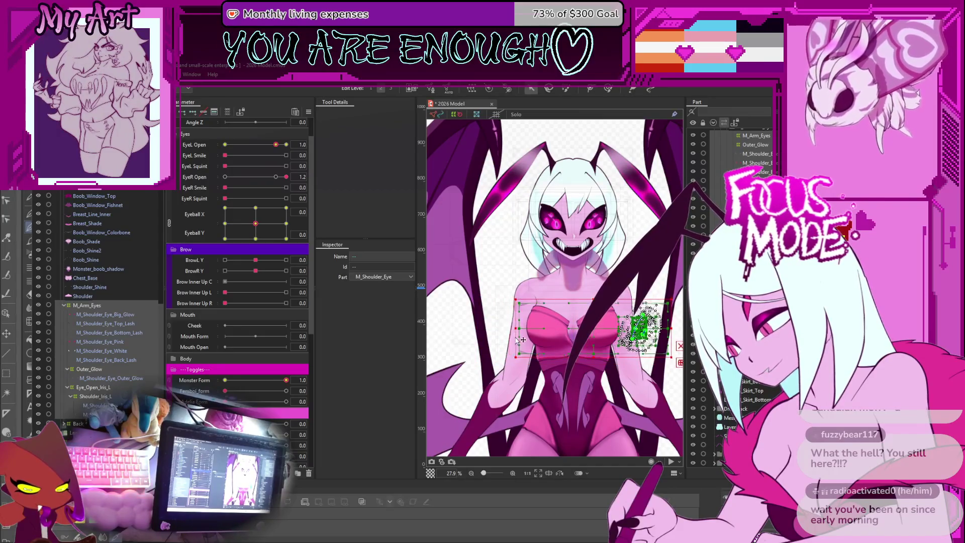
pyautogui.hotkey('ctrl', 'z')
pyautogui.click(113, 360)
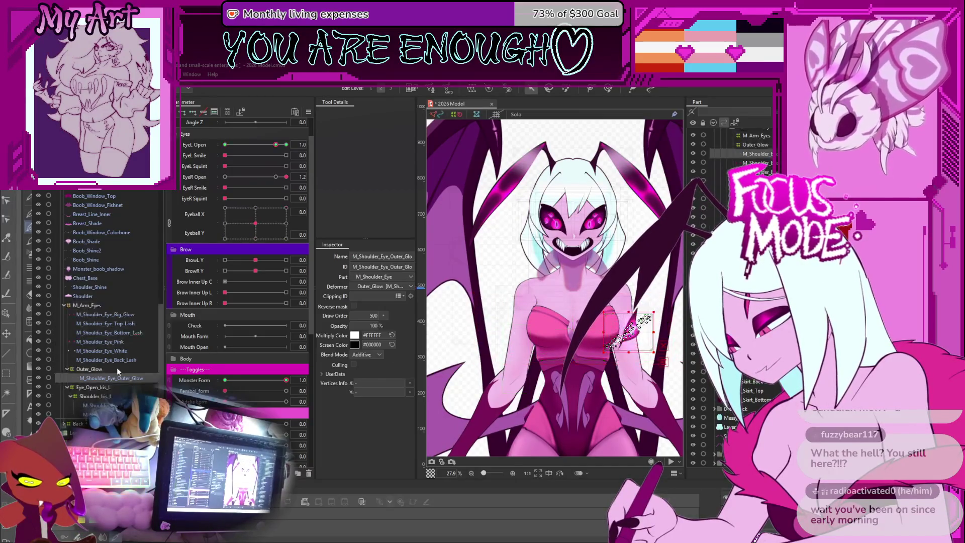
# Drag the M_Arm_Eyes warp's left edge inward toward the shoulder eye, then reselect the eye meshes.
pyautogui.click(100, 306)
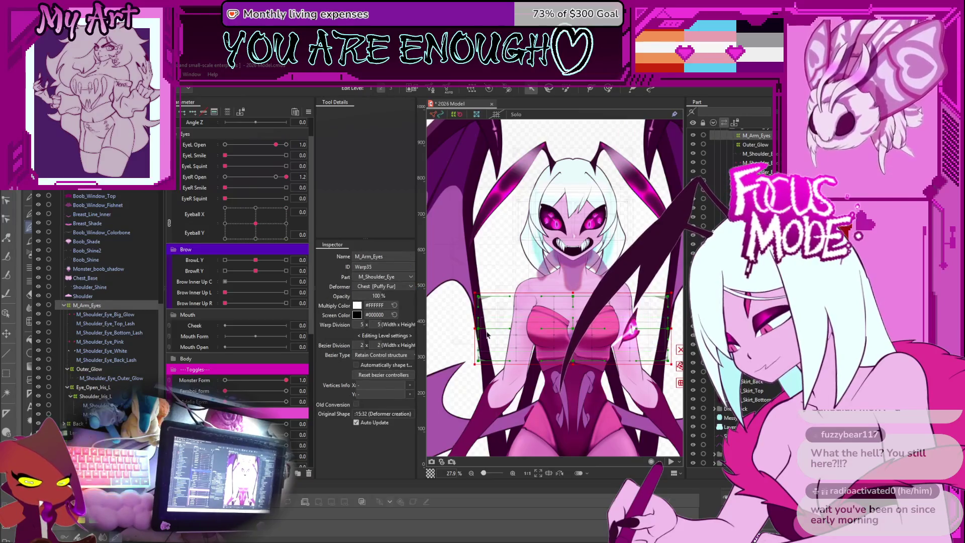
pyautogui.moveTo(474, 330); pyautogui.dragTo(535, 330)
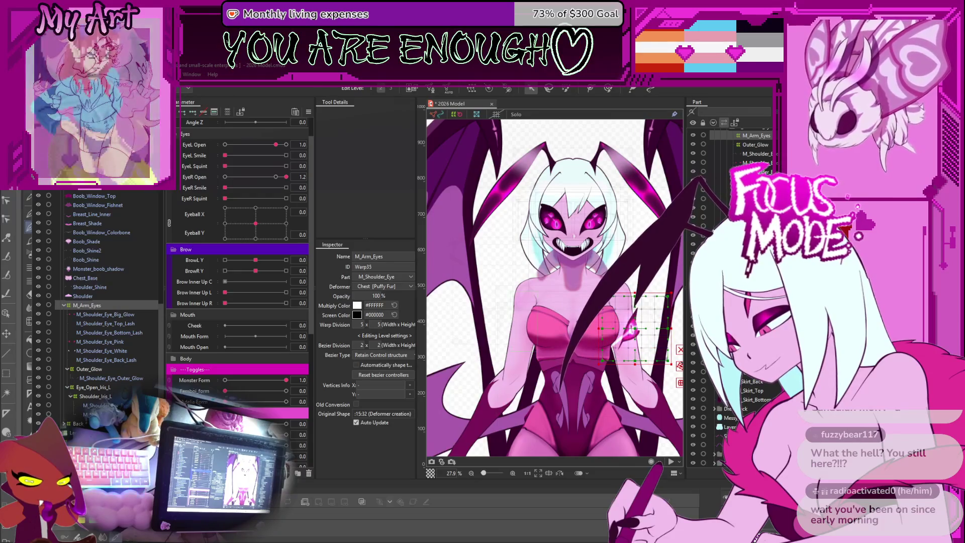
pyautogui.click(102, 385)
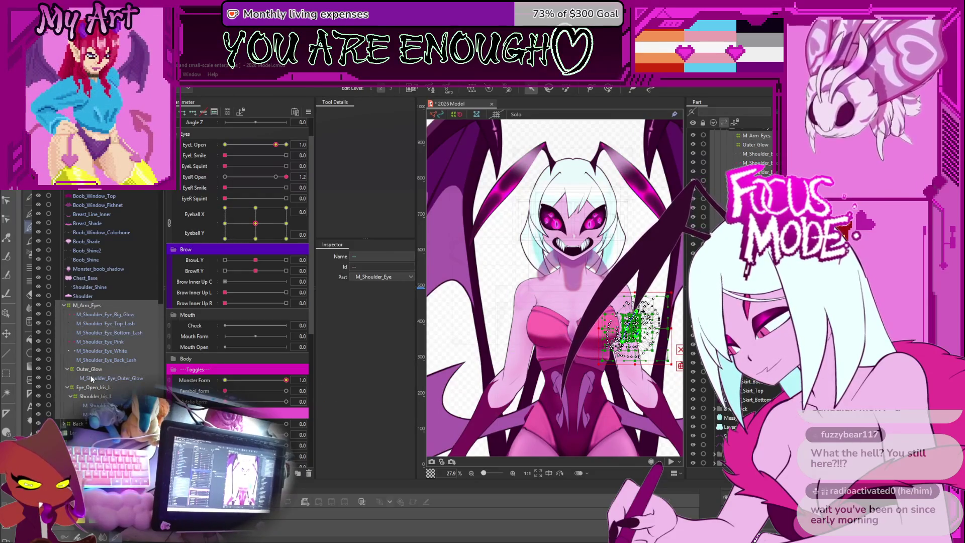
pyautogui.press('t')
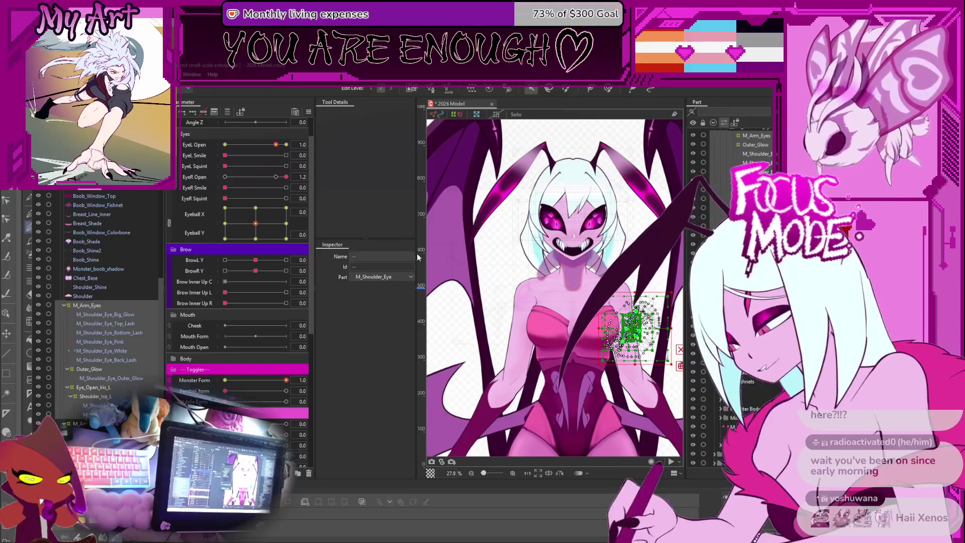
pyautogui.scroll(3, 480, 397)
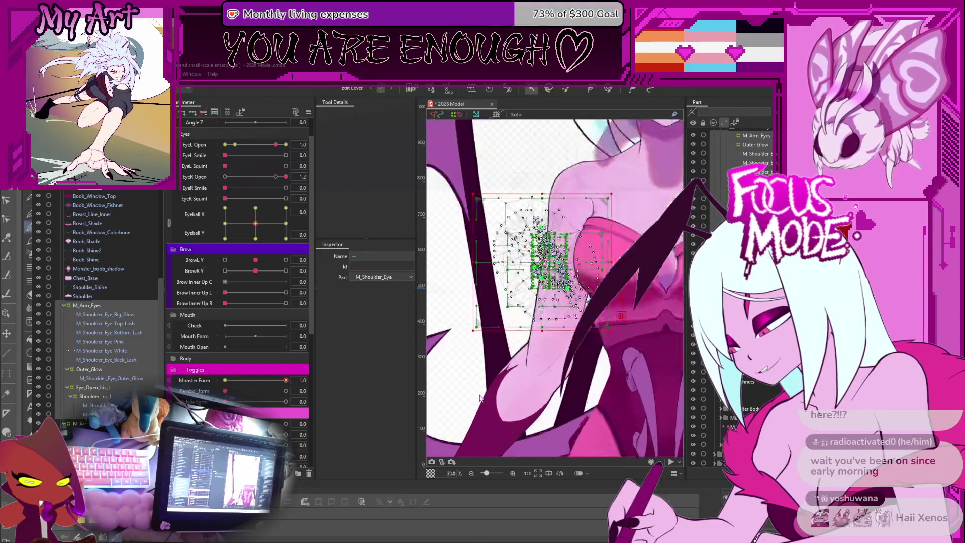
# Enter EyeL Open 1.0, EyeR Open 1.2 and Monster Form 1.0.
pyautogui.scroll(1, 286, 286)
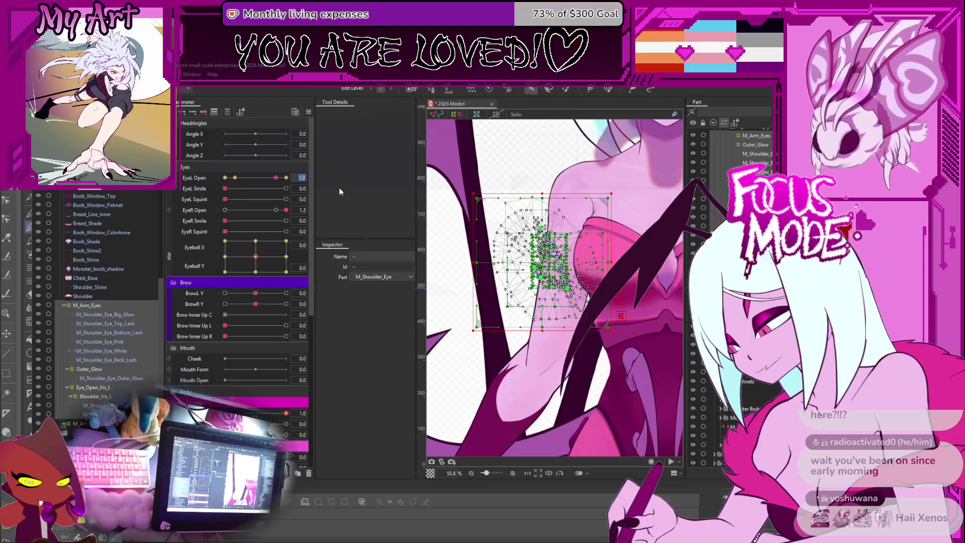
pyautogui.press('Return')
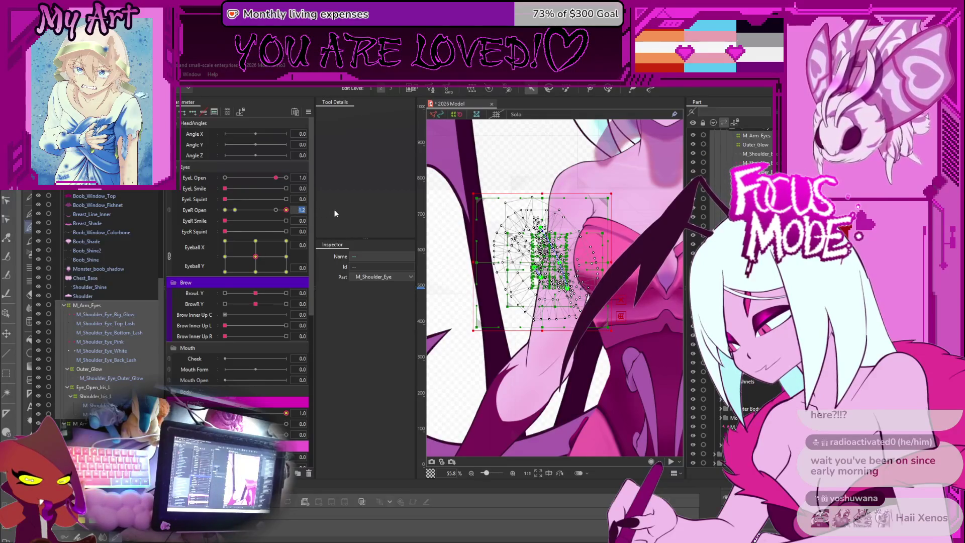
pyautogui.press('Return')
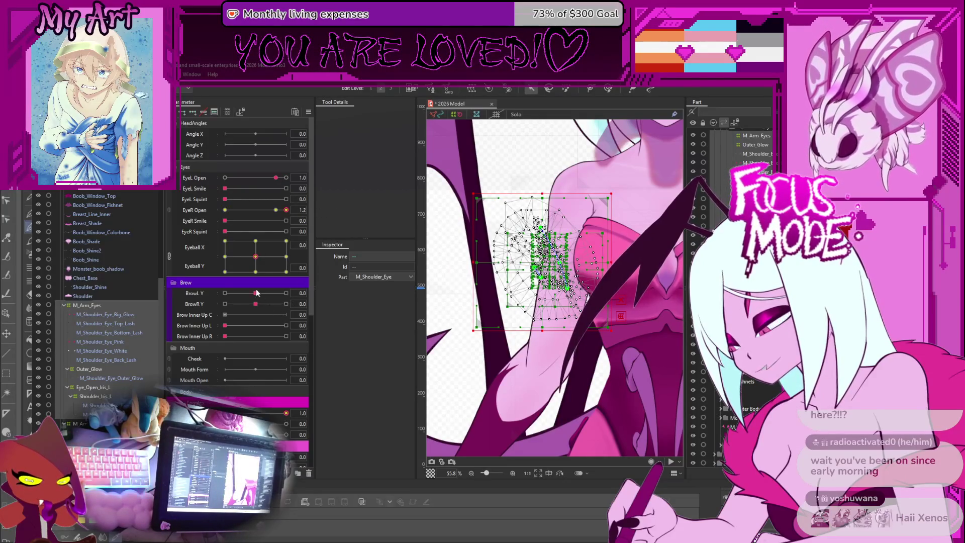
pyautogui.scroll(-2, 260, 334)
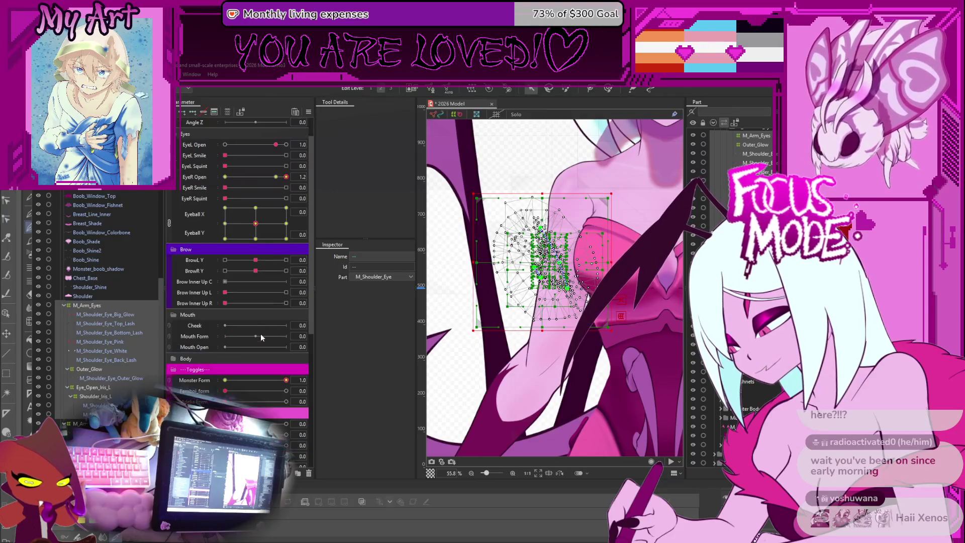
pyautogui.click(306, 378)
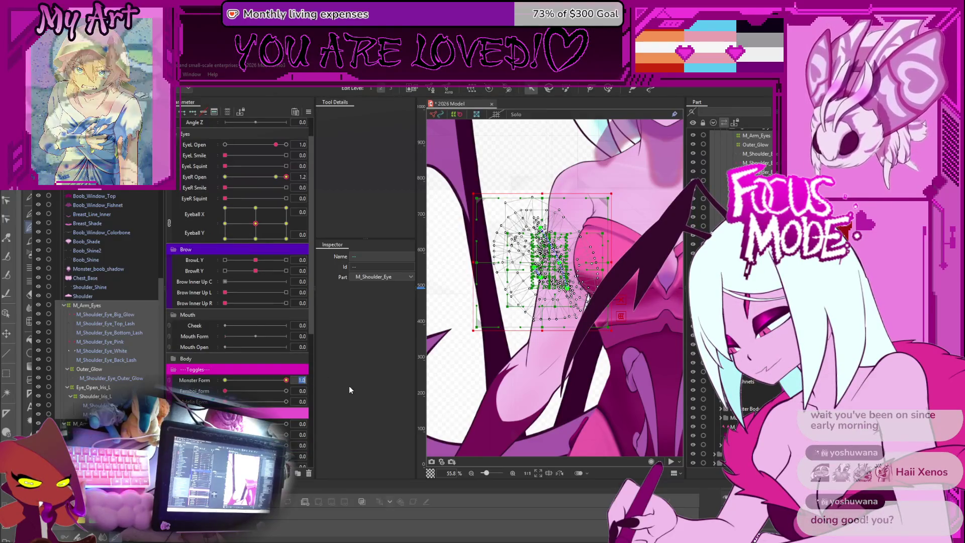
pyautogui.press('Return')
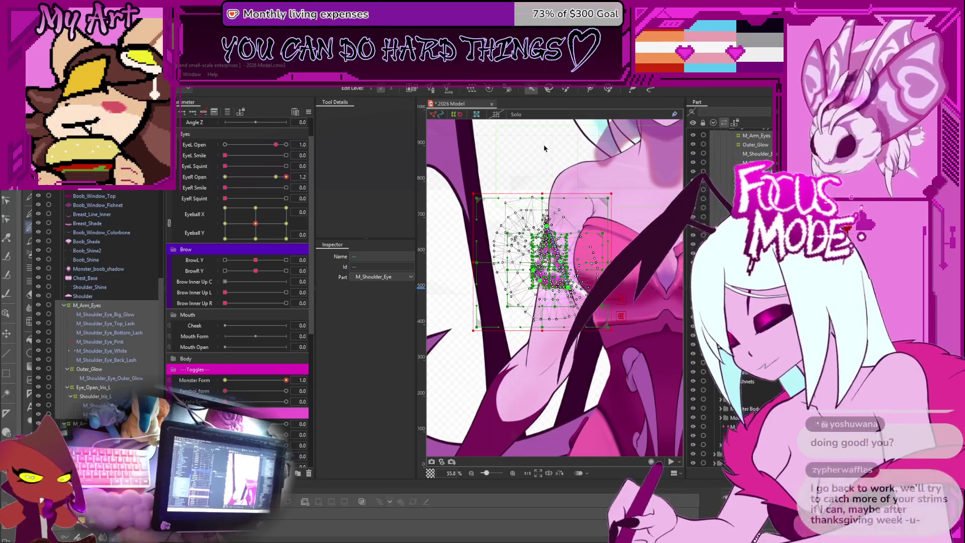
pyautogui.click(542, 150)
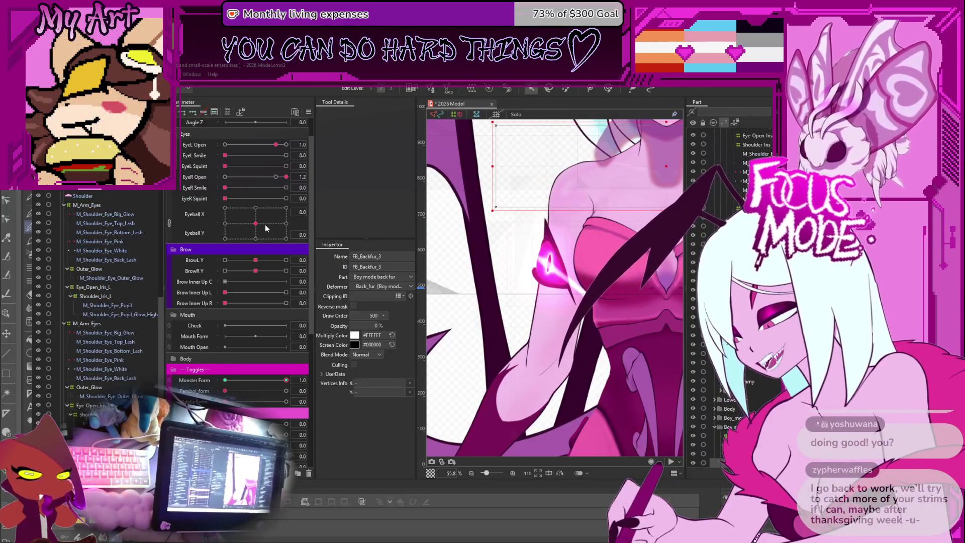
# Set Eyeball Y to -0.2 on the Shoulder_Iris_L warp, save, and open the full-body preview.
pyautogui.moveTo(266, 228); pyautogui.dragTo(270, 238)
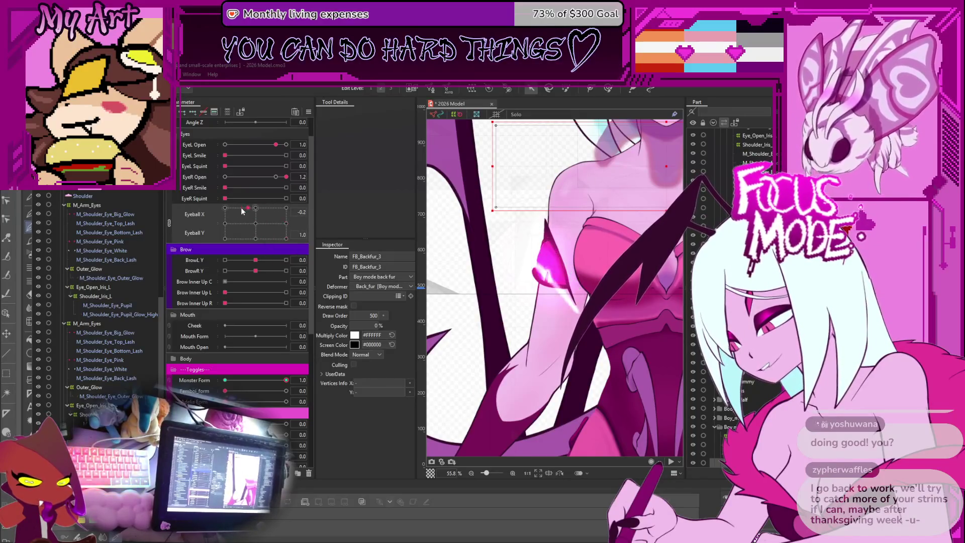
pyautogui.scroll(2, 104, 250)
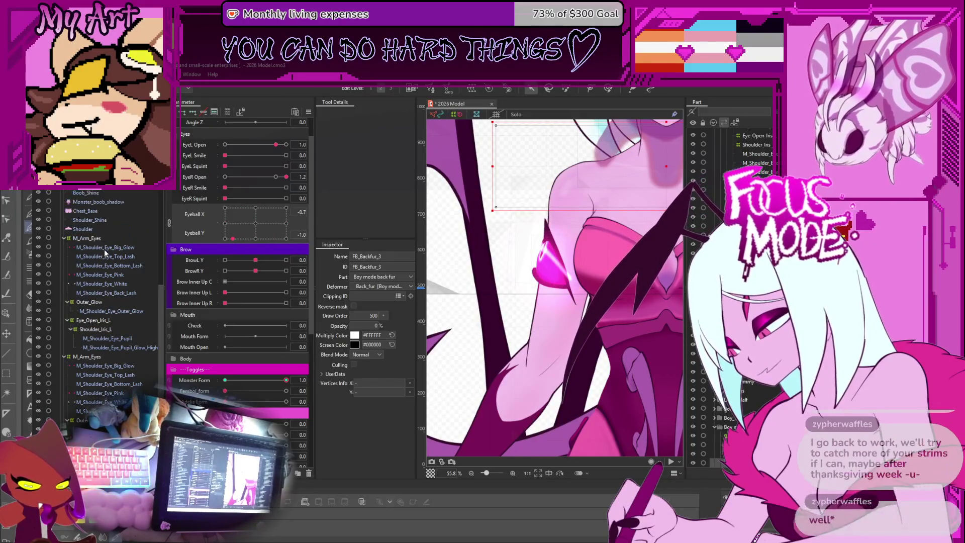
pyautogui.click(105, 248)
pyautogui.click(125, 329)
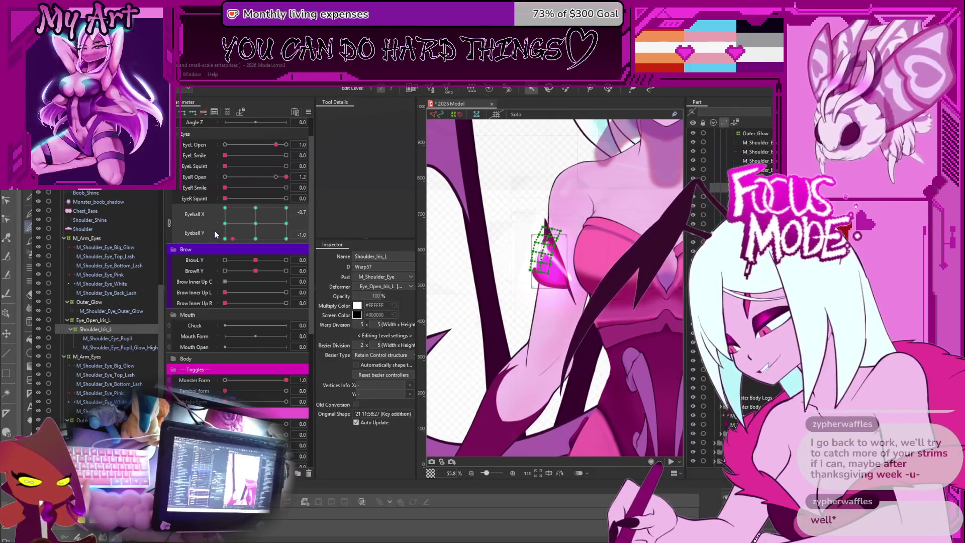
pyautogui.click(169, 223)
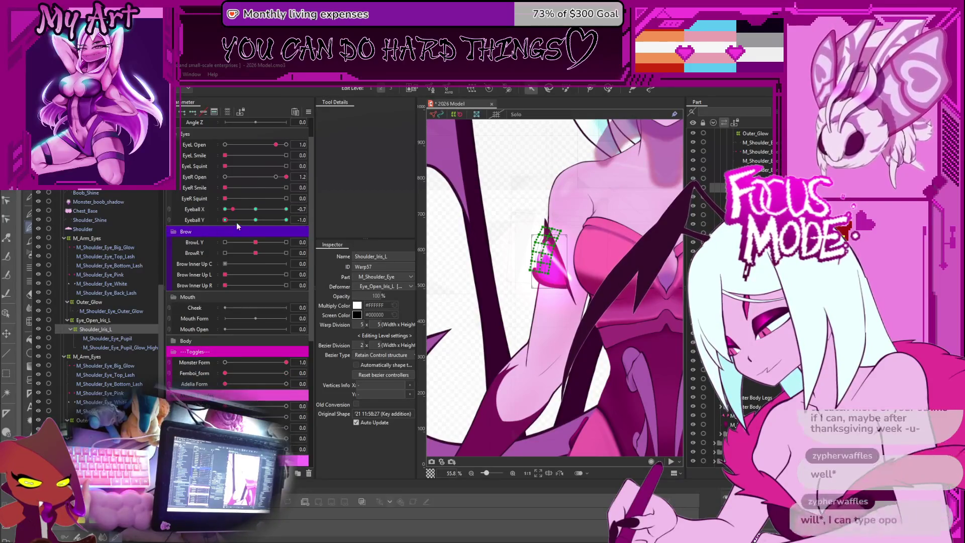
pyautogui.moveTo(237, 222); pyautogui.dragTo(256, 222)
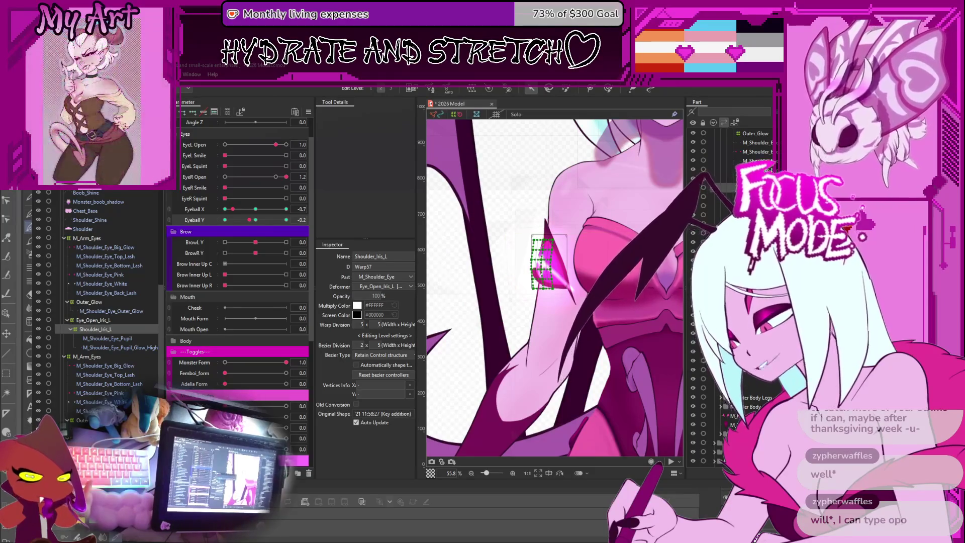
pyautogui.hotkey('ctrl', 's')
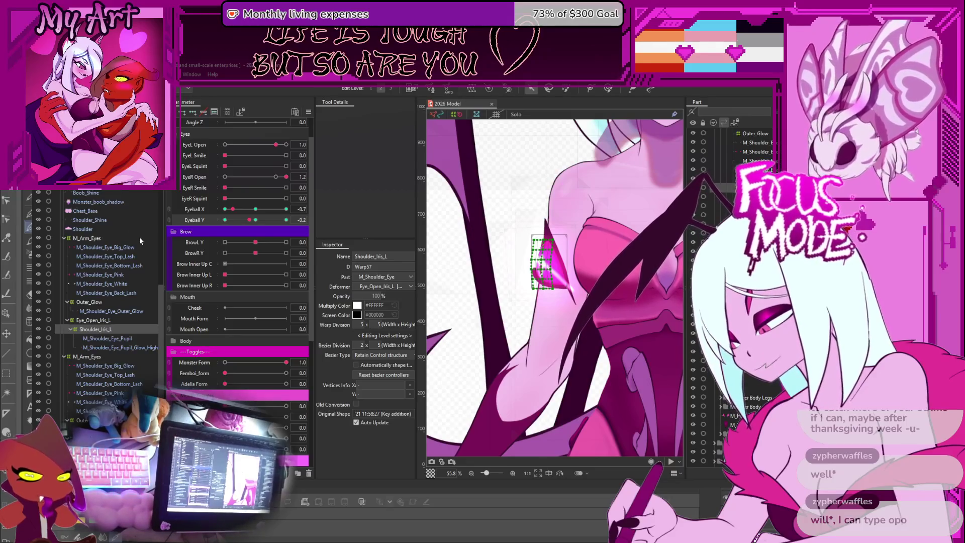
pyautogui.hotkey('alt', 'Tab')
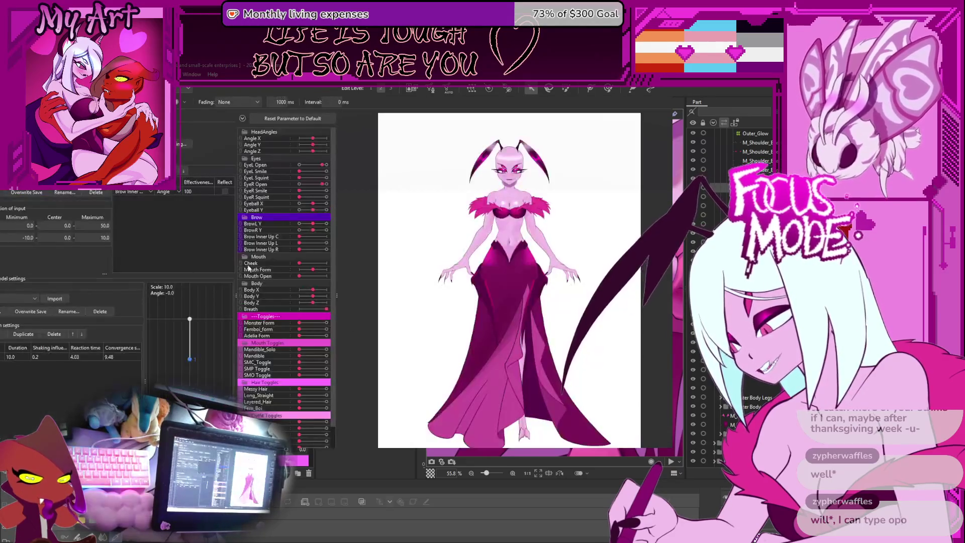
# Preview the model at maximum Monster Form, test the EyeR Open blink at 0, then close the viewer.
pyautogui.moveTo(300, 323); pyautogui.dragTo(327, 323)
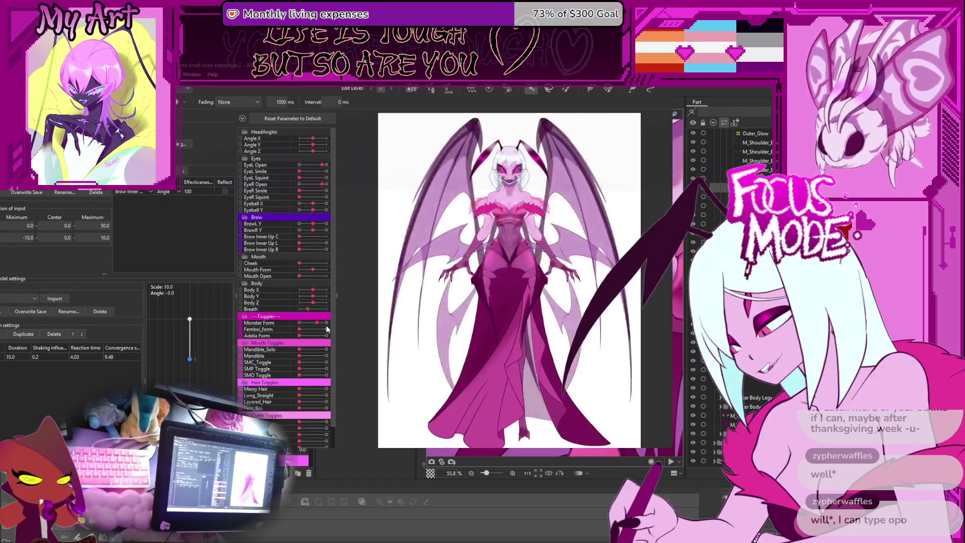
pyautogui.scroll(5, 437, 294)
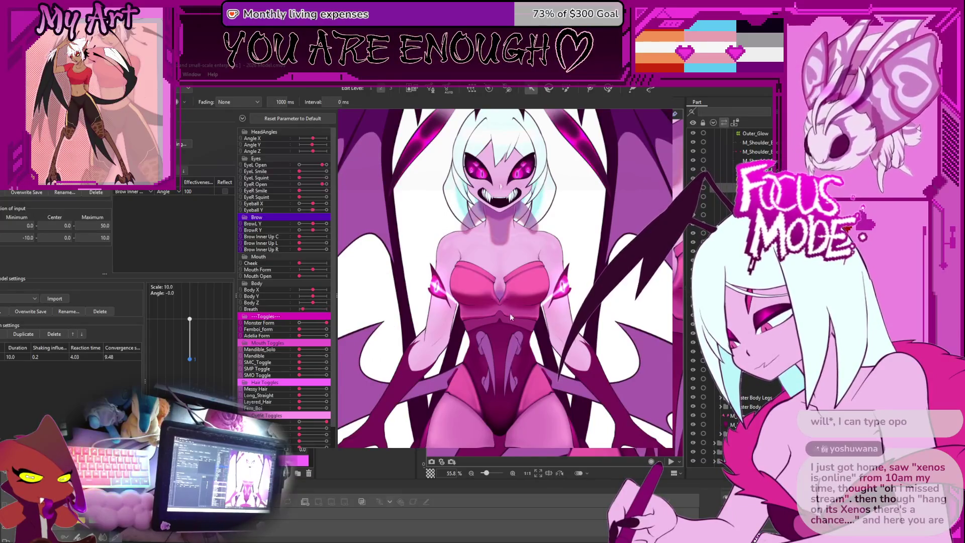
pyautogui.scroll(-3, 284, 286)
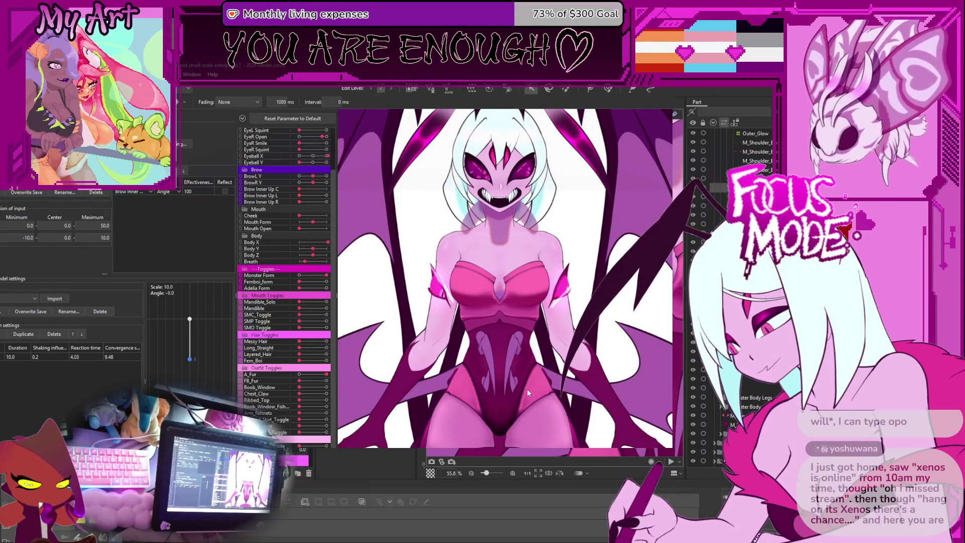
pyautogui.scroll(3, 302, 148)
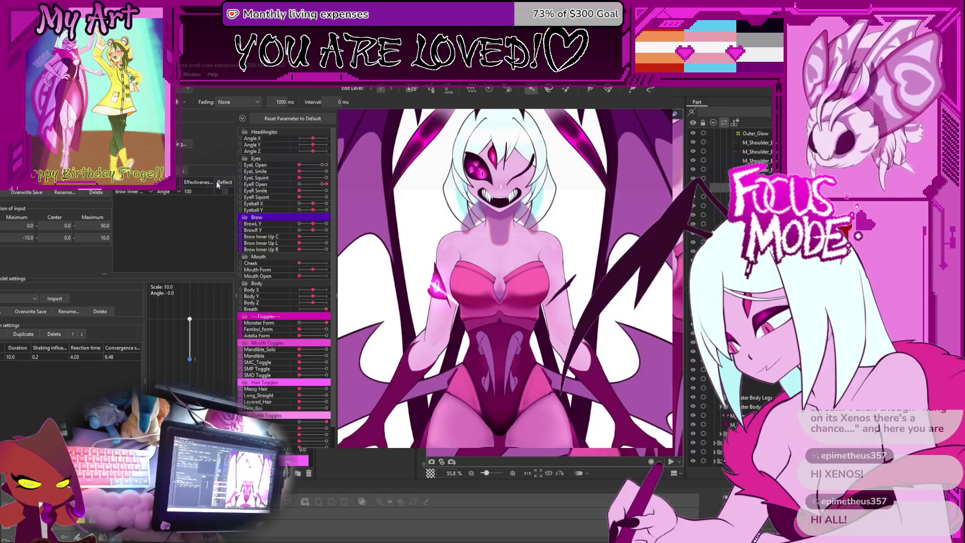
pyautogui.moveTo(327, 184); pyautogui.dragTo(295, 186)
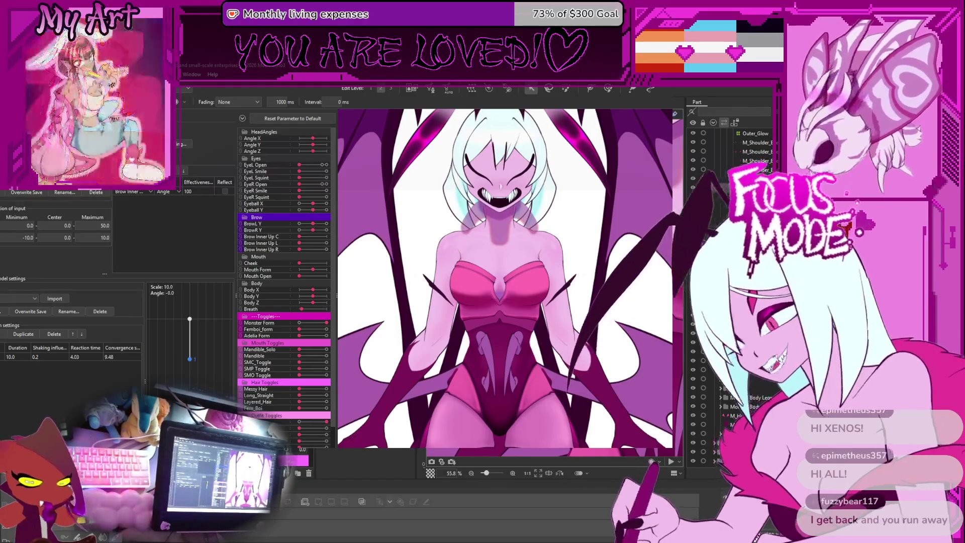
pyautogui.press('Escape')
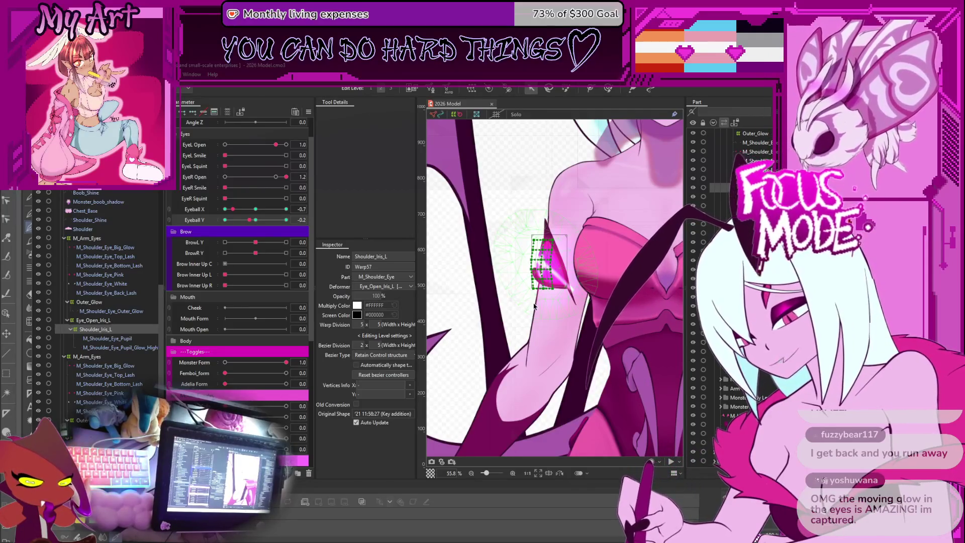
# Reshape the Outer_Glow warp at Eyeball Y -0.2, save the model, and return to the preview.
pyautogui.moveTo(504, 326); pyautogui.dragTo(435, 342)
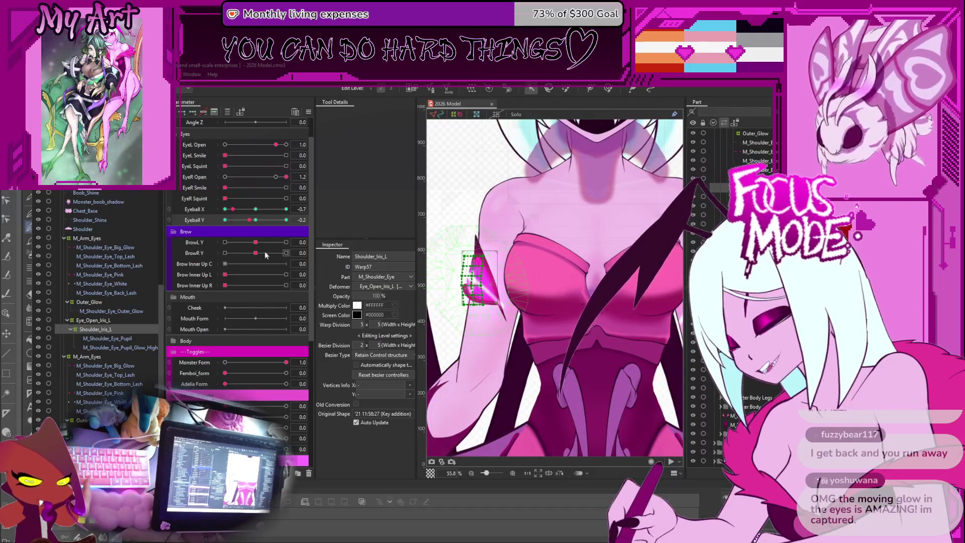
pyautogui.click(84, 303)
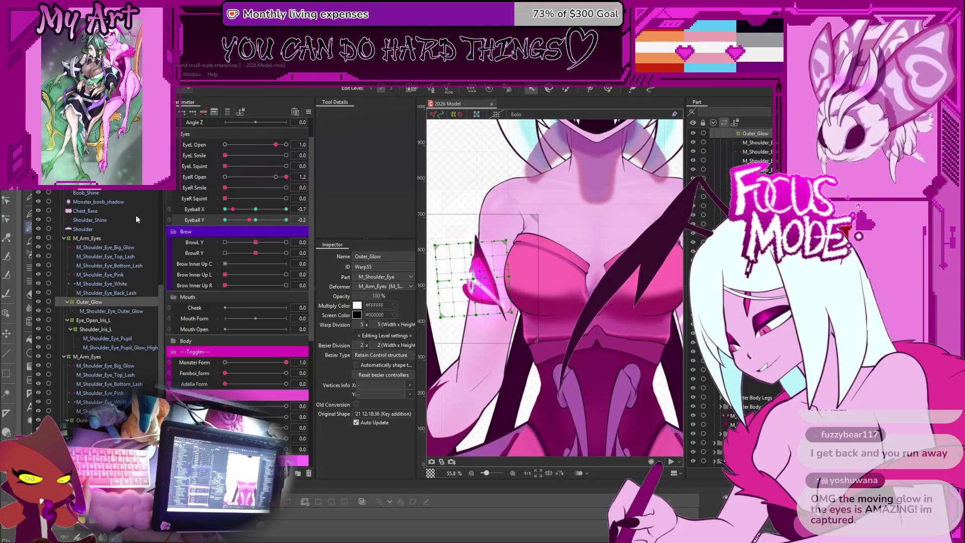
pyautogui.press('Return')
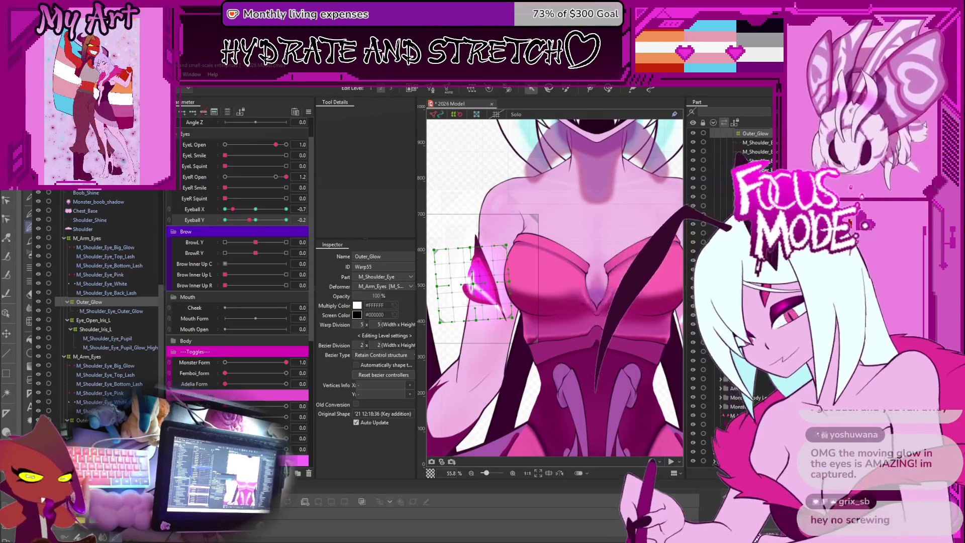
pyautogui.hotkey('ctrl', 's')
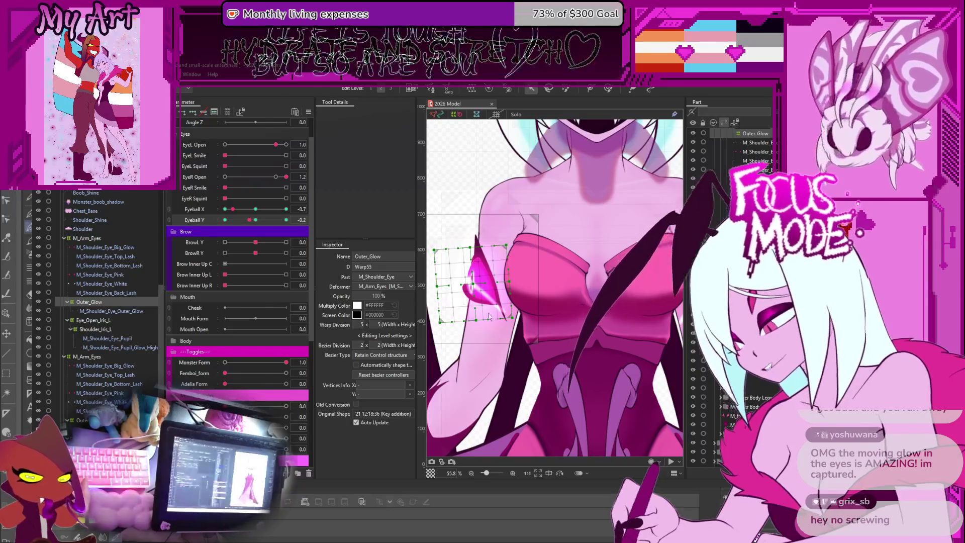
pyautogui.hotkey('alt', 'Tab')
pyautogui.hotkey('alt', 'Tab')
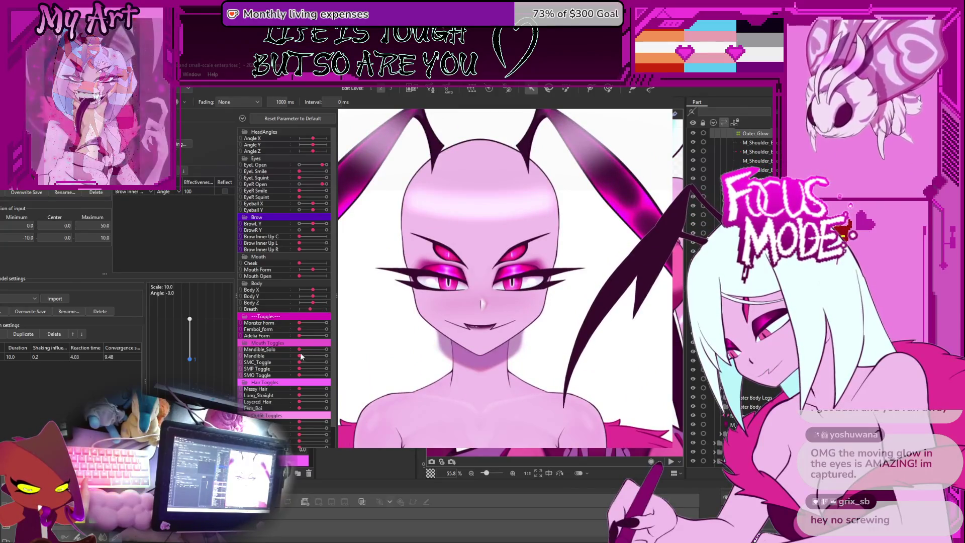
# Try the Fem_Boi, Long_Straight and Messy Hair styles, then turn the hair off.
pyautogui.click(319, 409)
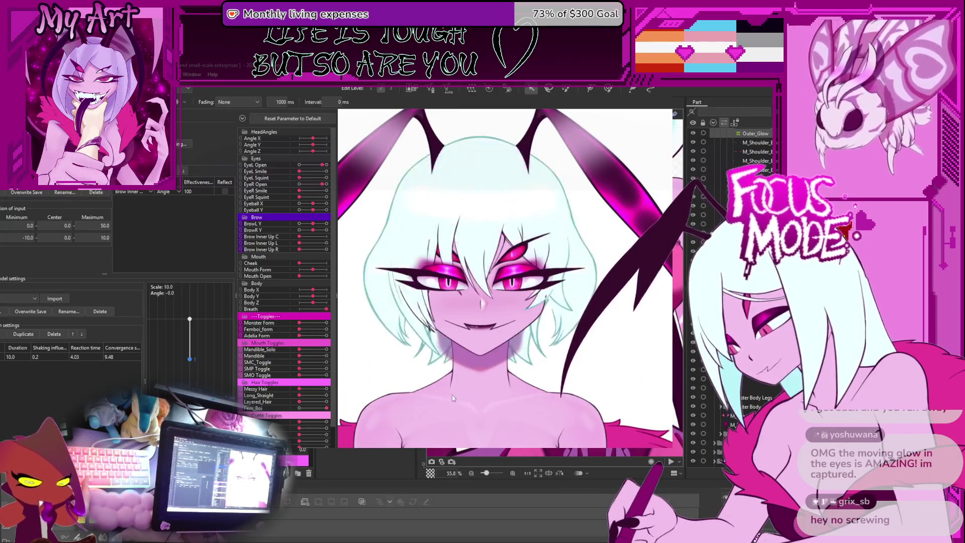
pyautogui.click(303, 396)
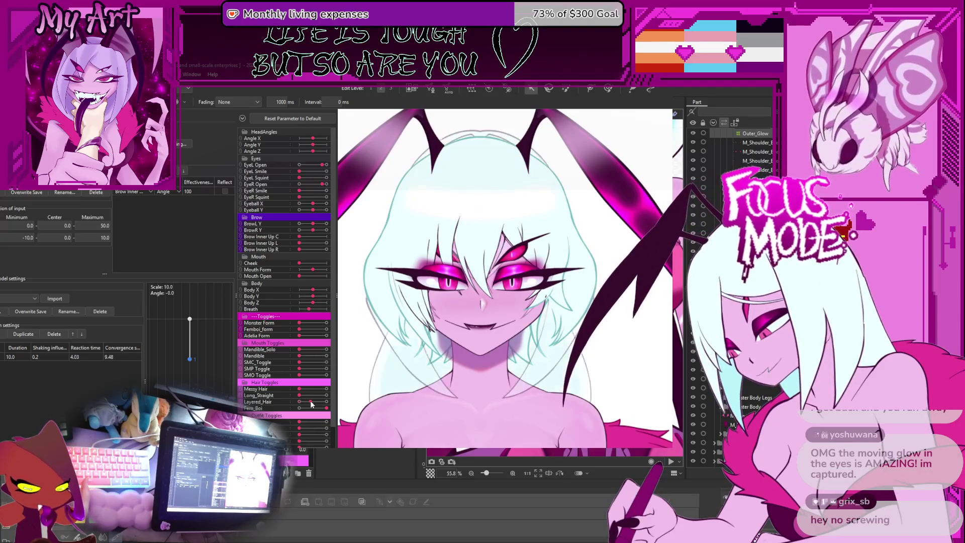
pyautogui.click(315, 389)
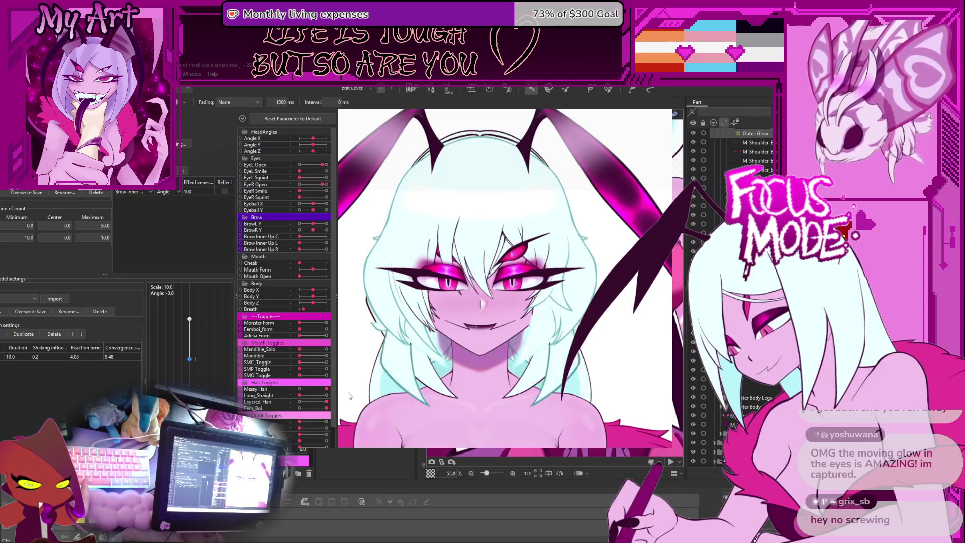
pyautogui.click(300, 402)
pyautogui.click(301, 408)
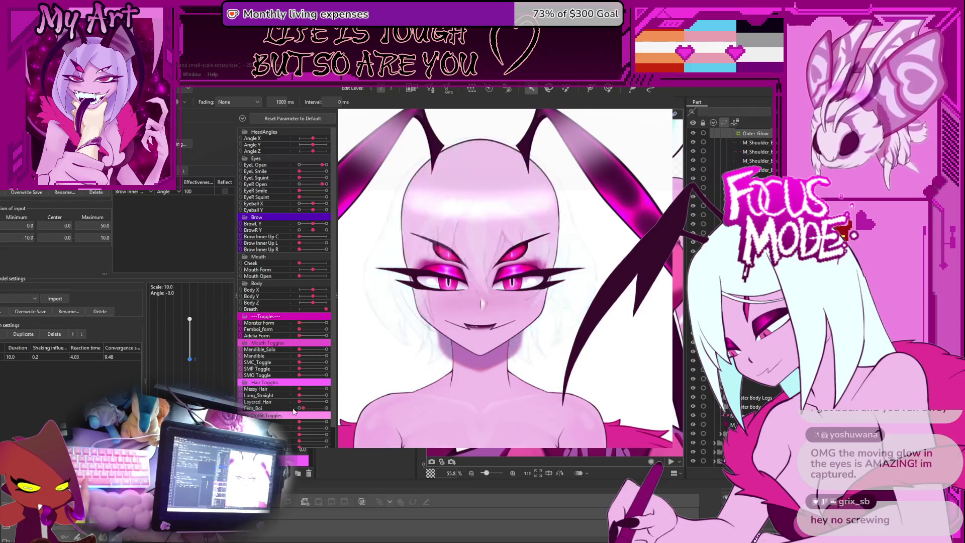
# Bring back the messy white hair and set Monster Form to max.
pyautogui.moveTo(310, 390); pyautogui.dragTo(346, 391)
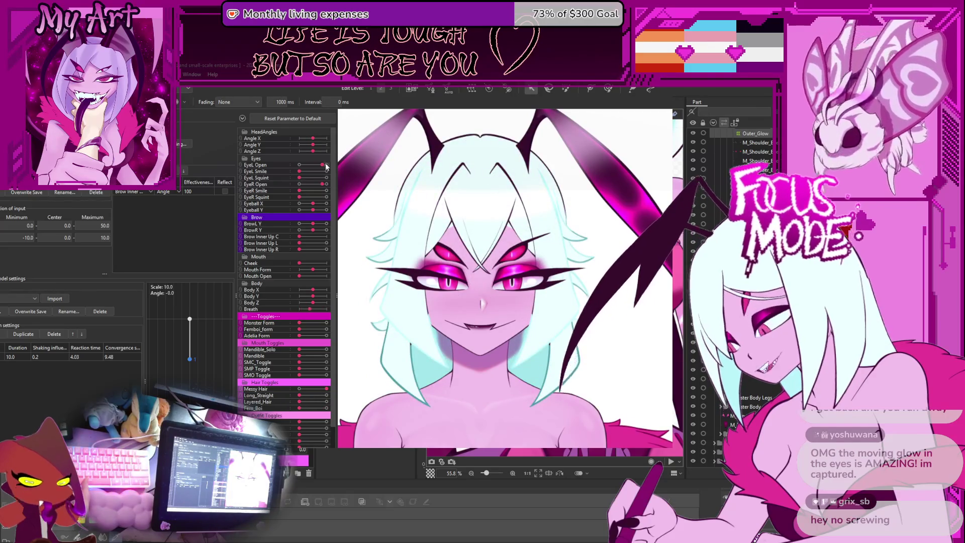
pyautogui.scroll(-3, 280, 418)
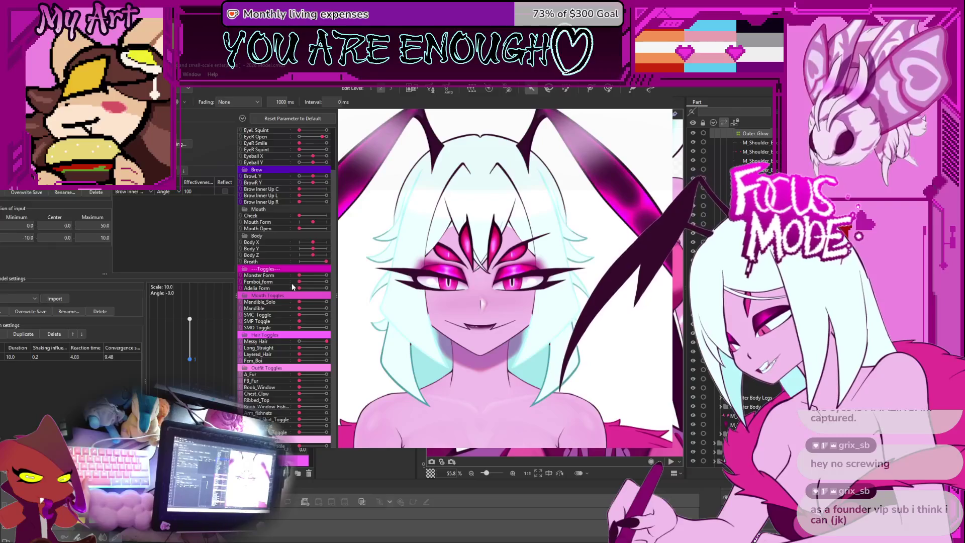
pyautogui.moveTo(300, 276); pyautogui.dragTo(326, 275)
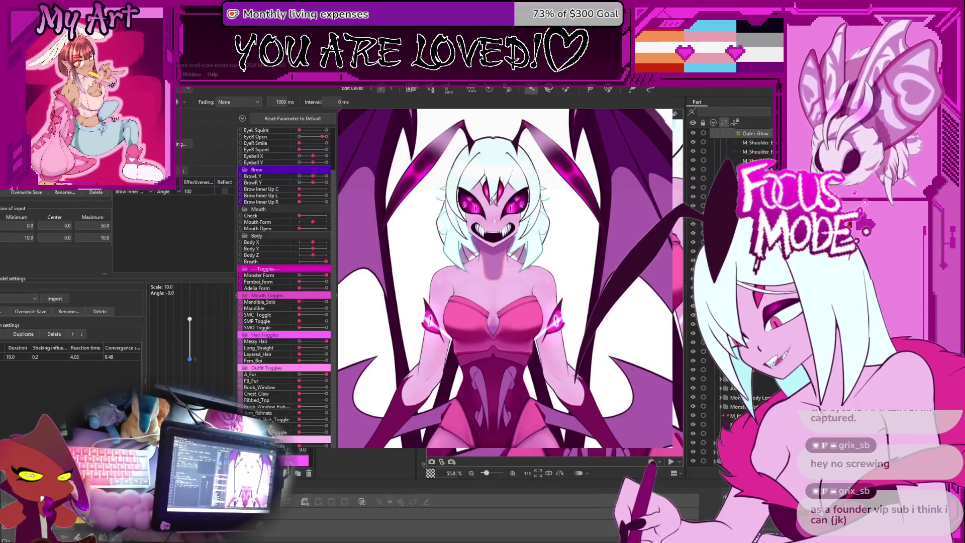
# Leave the viewer and return to the editor's modeling view.
pyautogui.hotkey('alt', 'Tab')
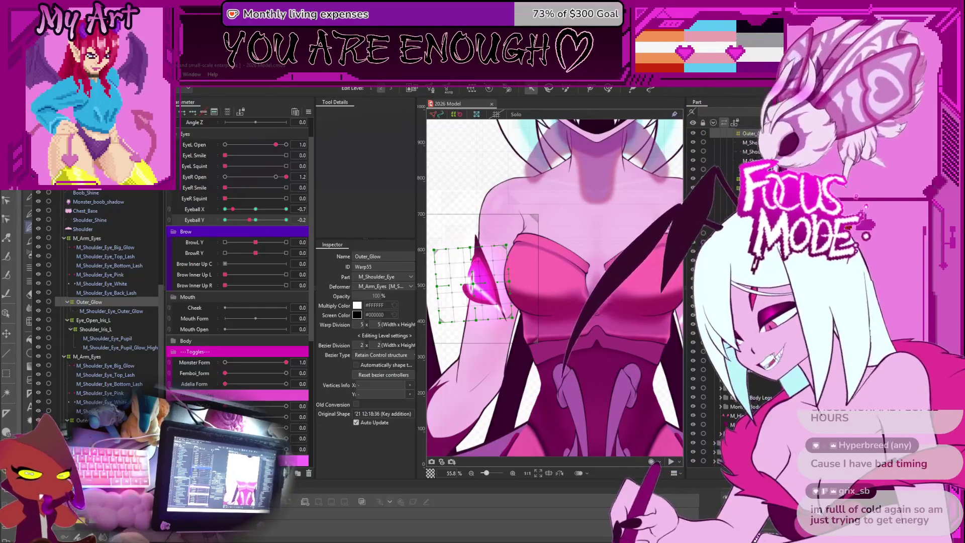
# Move Eyeball X from -0.7 to 0.1 to re-aim the face's eyes.
pyautogui.scroll(5, 455, 383)
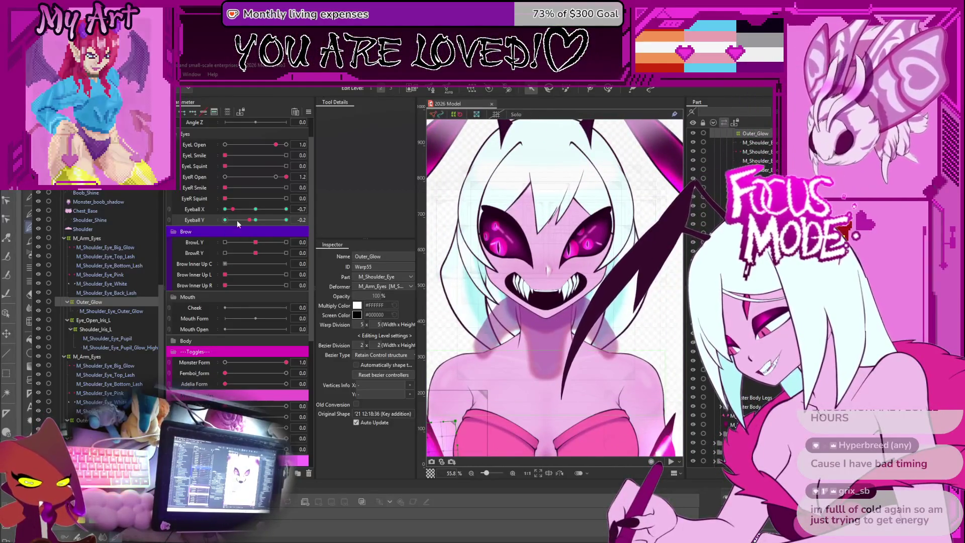
pyautogui.moveTo(233, 209)
pyautogui.mouseDown()
pyautogui.moveTo(257, 210)
pyautogui.moveTo(256, 221)
pyautogui.mouseUp()
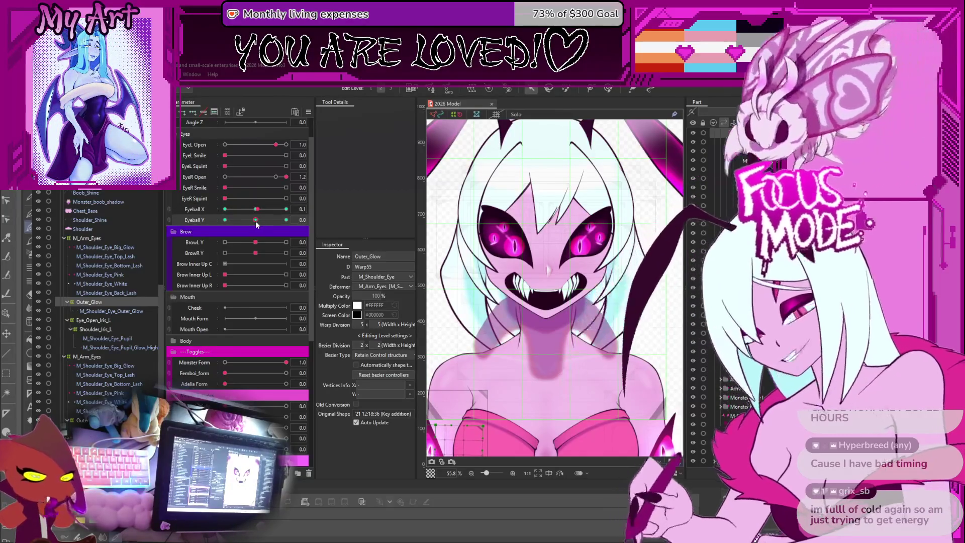